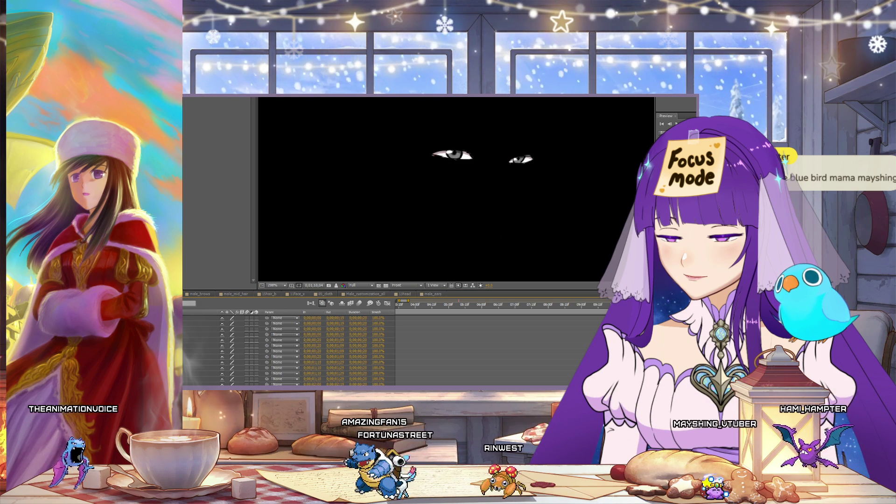
# Step: Switch to the staggered hair composition and bring up the Render Queue
pyautogui.click(196, 295)
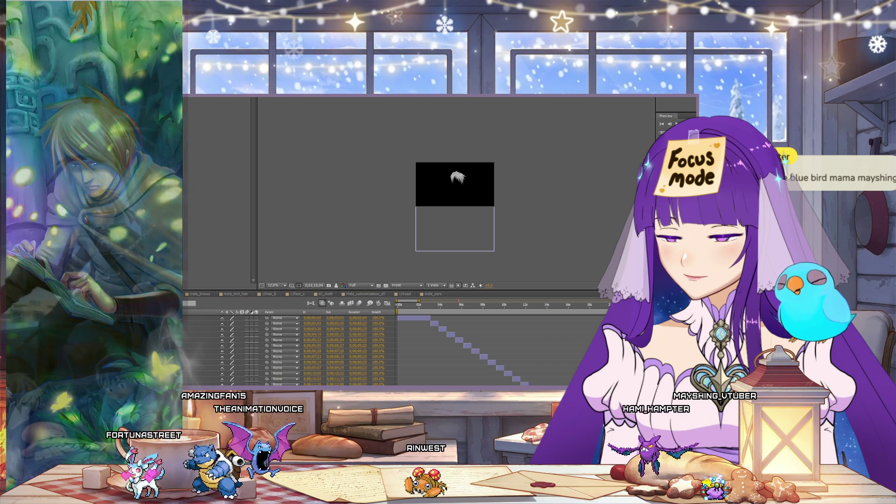
pyautogui.hotkey('ctrl', 'alt', '0')
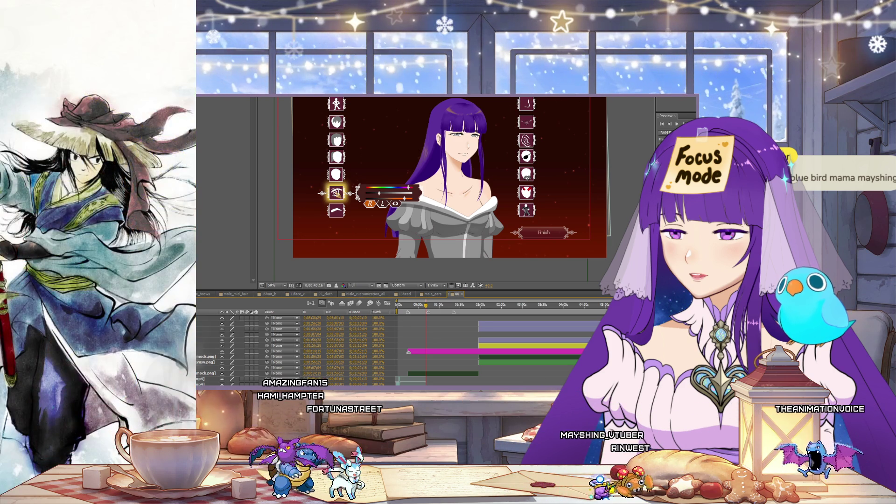
# Step: Open the Guy dressup comp, select its slider handle layer and jump to about 0;00;50;20
pyautogui.doubleClick(454, 331)
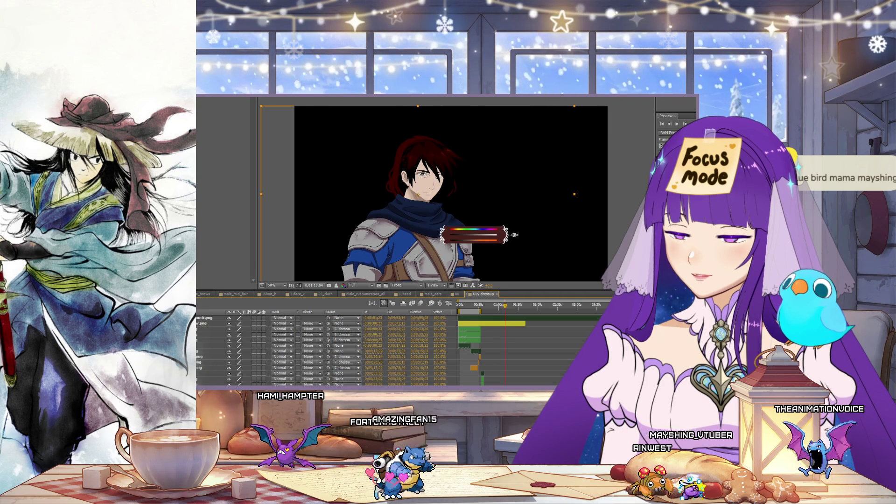
pyautogui.scroll(-1, 327, 350)
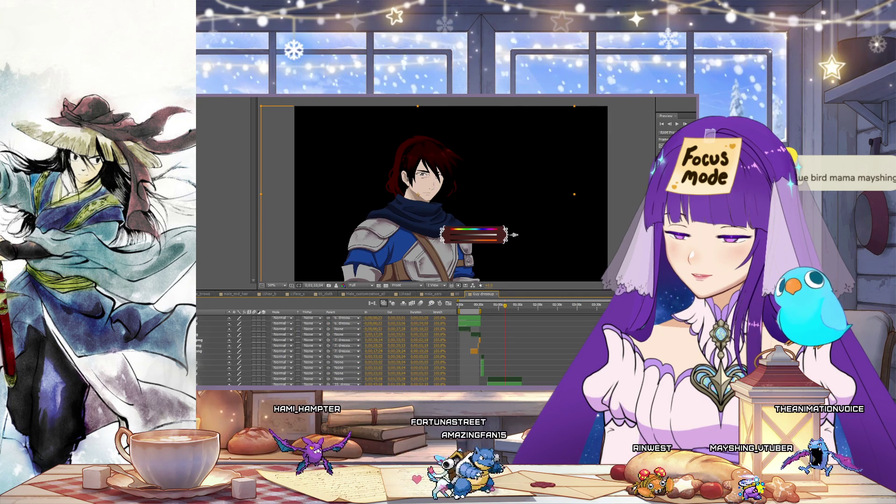
pyautogui.click(514, 235)
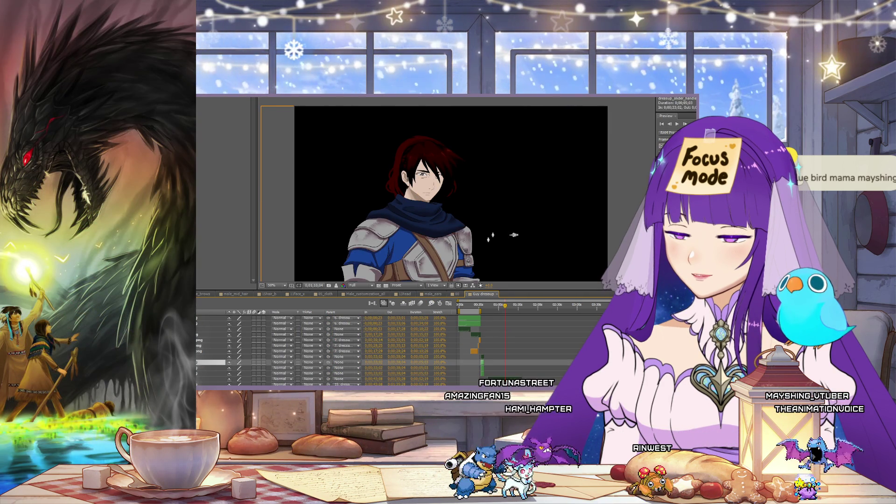
pyautogui.scroll(-3, 242, 361)
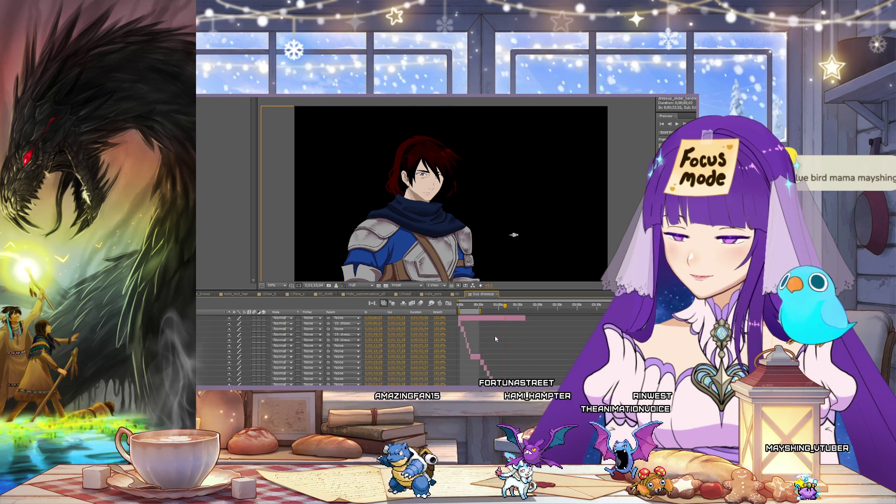
pyautogui.scroll(-1, 490, 336)
pyautogui.scroll(-2, 490, 336)
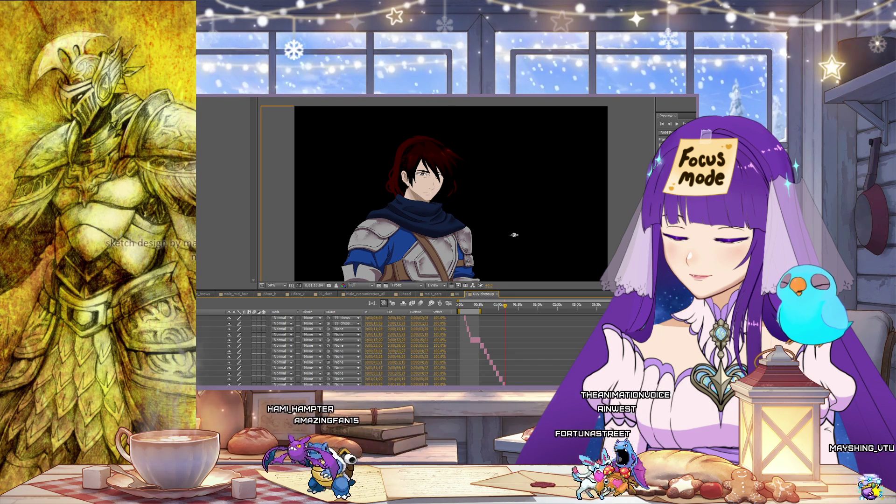
pyautogui.scroll(-1, 406, 350)
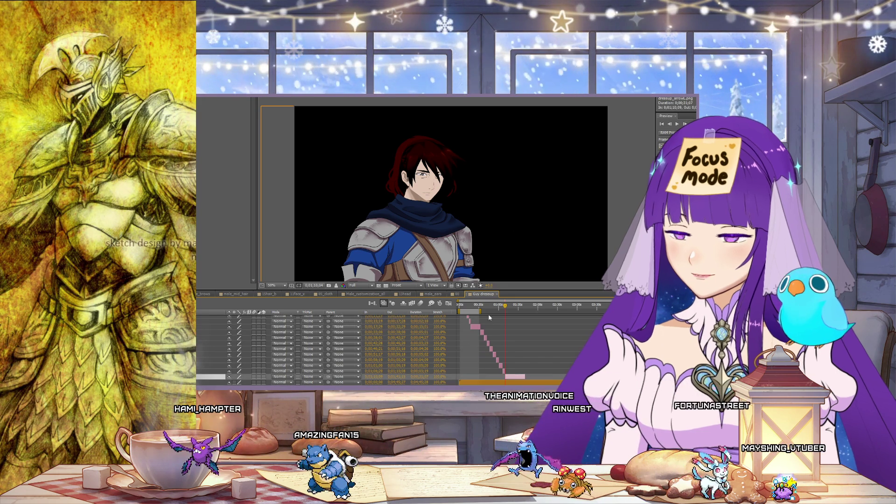
pyautogui.click(492, 305)
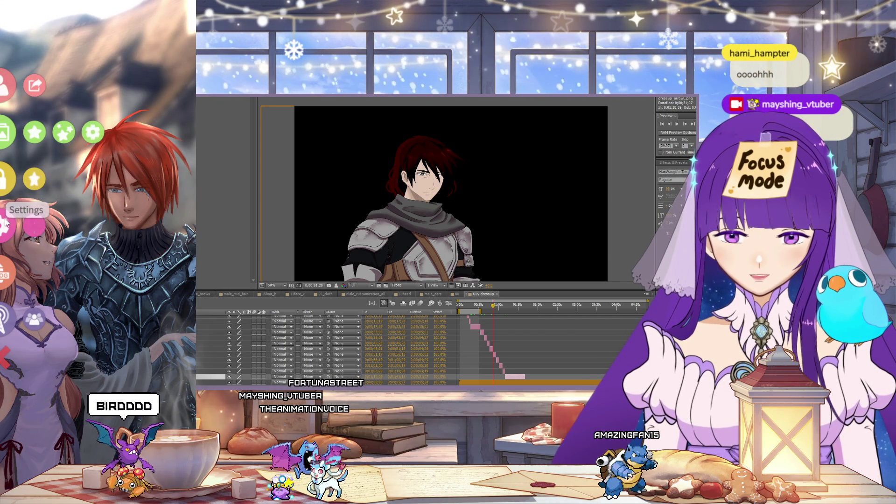
# Step: In the Steam Workshop, accept the notices and search models for 'peachy', then back out
pyautogui.click(36, 225)
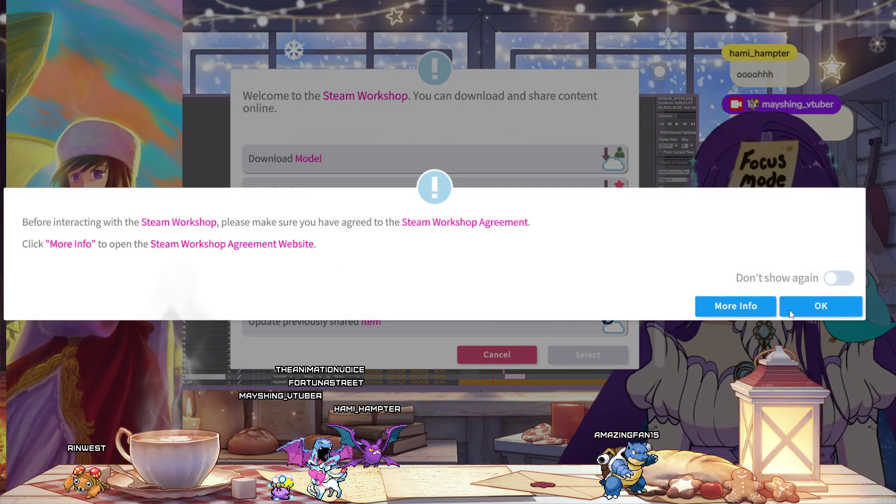
pyautogui.click(782, 312)
pyautogui.click(341, 166)
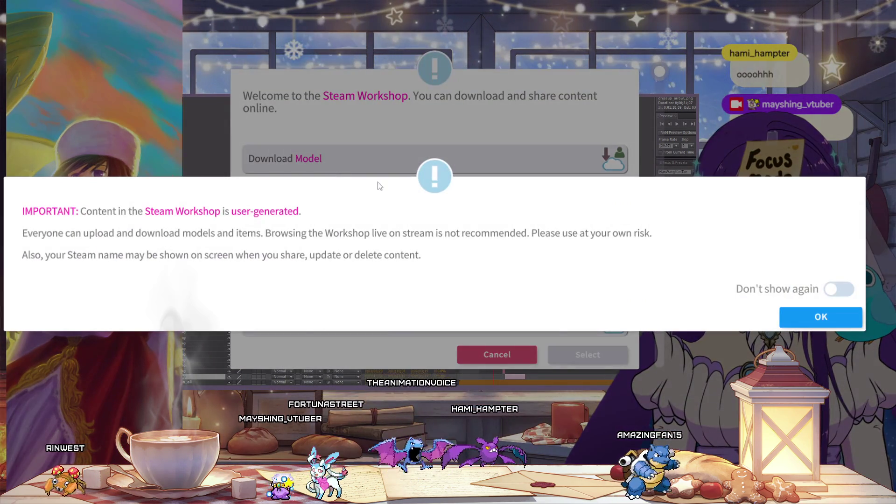
pyautogui.click(821, 317)
pyautogui.click(346, 168)
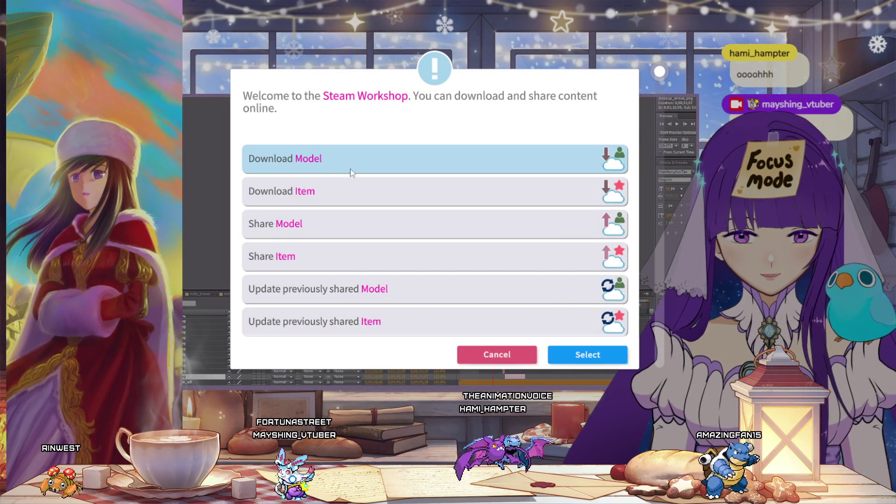
pyautogui.scroll(-4, 544, 252)
pyautogui.scroll(5, 533, 254)
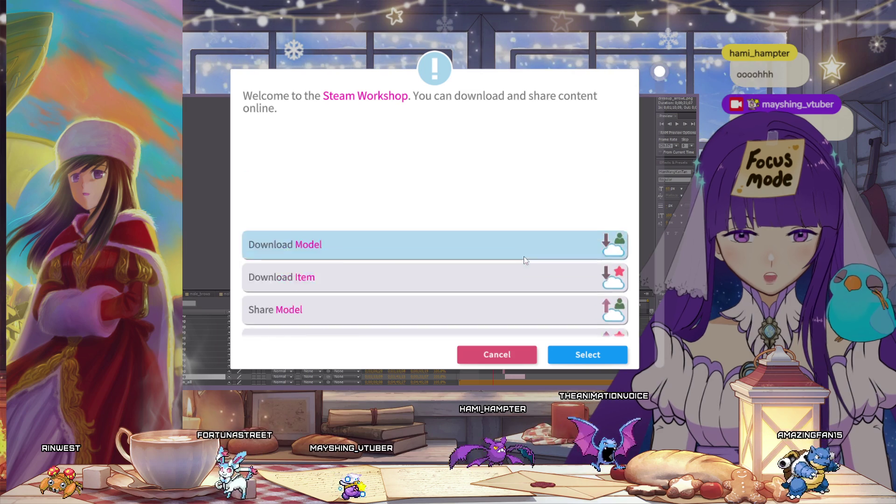
pyautogui.click(588, 356)
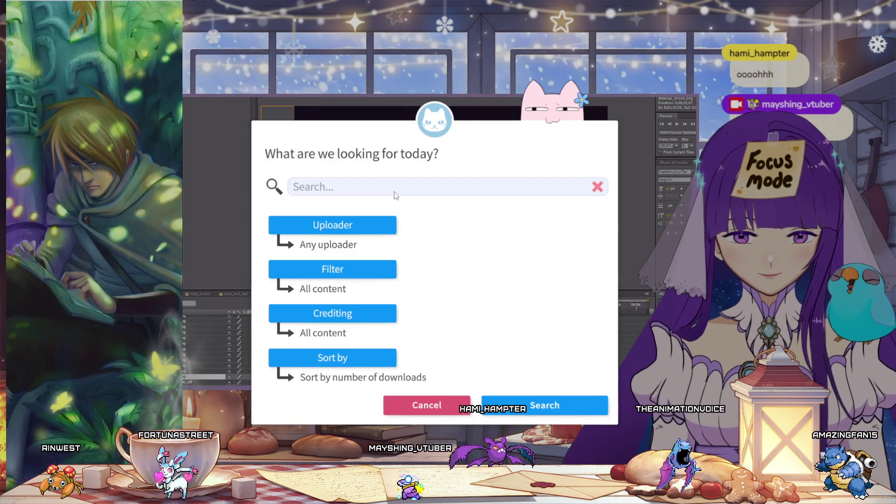
pyautogui.write('pe')
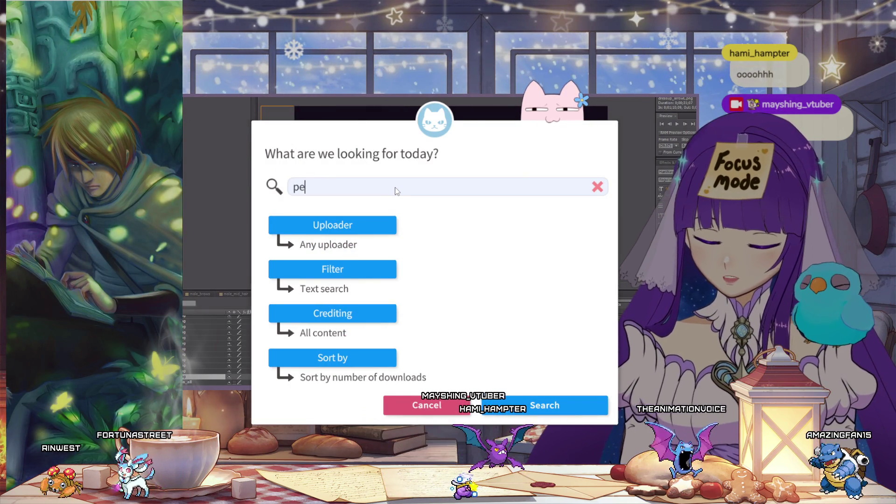
pyautogui.write('achy')
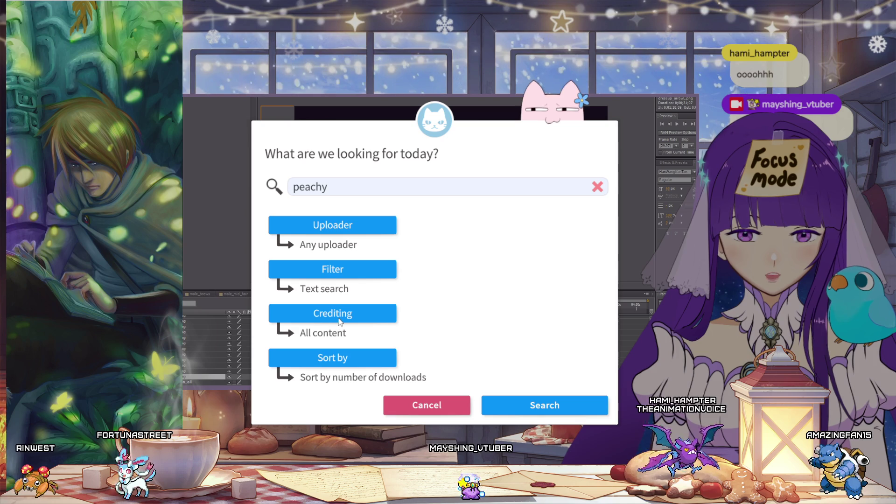
pyautogui.click(549, 409)
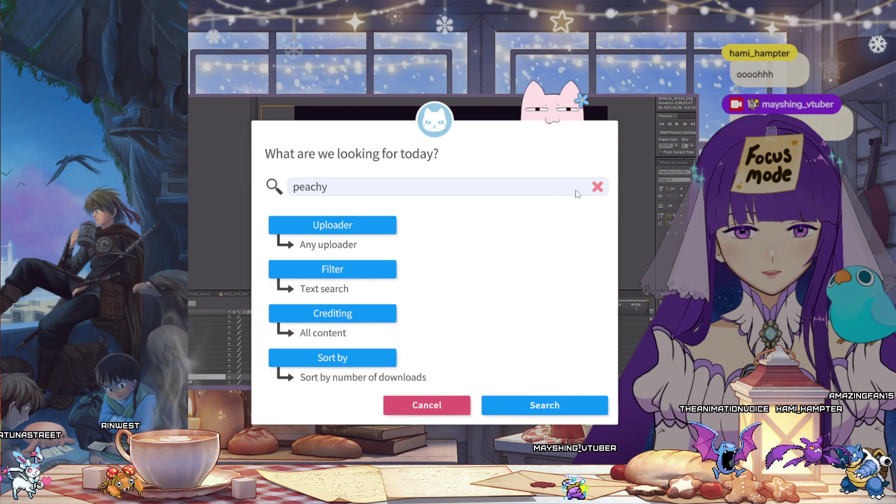
pyautogui.click(597, 188)
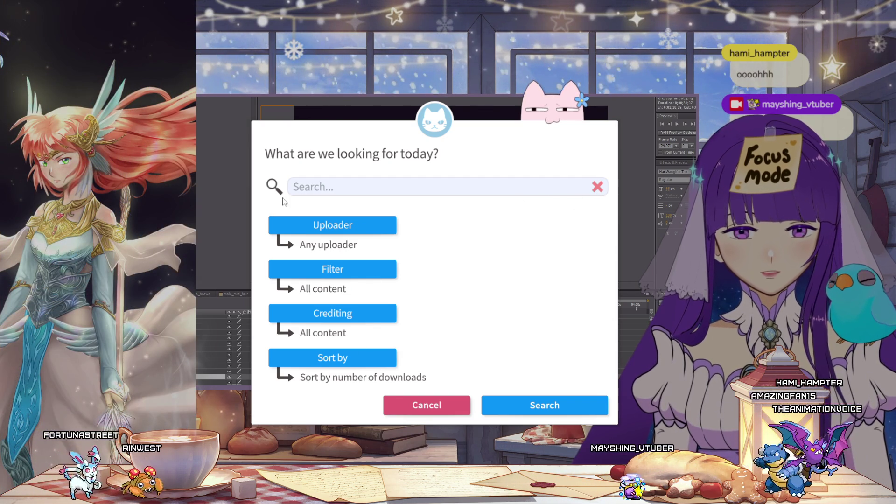
pyautogui.click(437, 405)
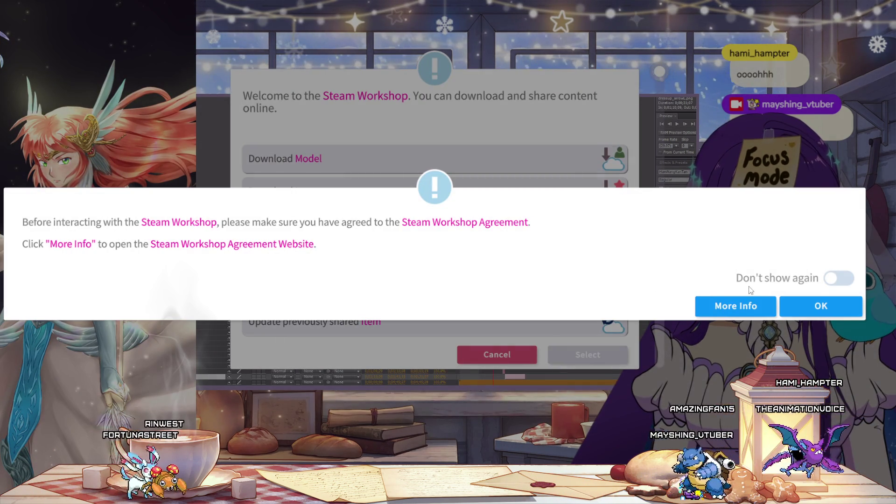
# Step: Search the Workshop's downloadable items for 'peachy'
pyautogui.click(818, 306)
pyautogui.click(369, 194)
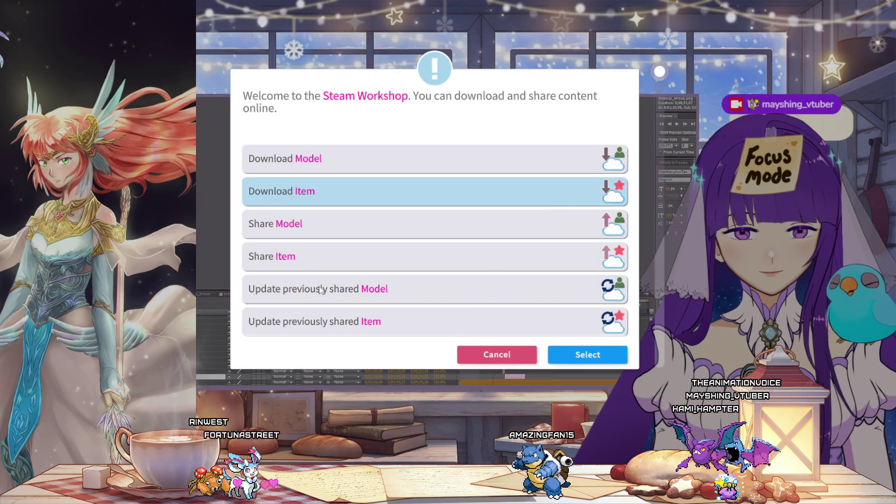
pyautogui.scroll(-3, 388, 289)
pyautogui.scroll(5, 387, 285)
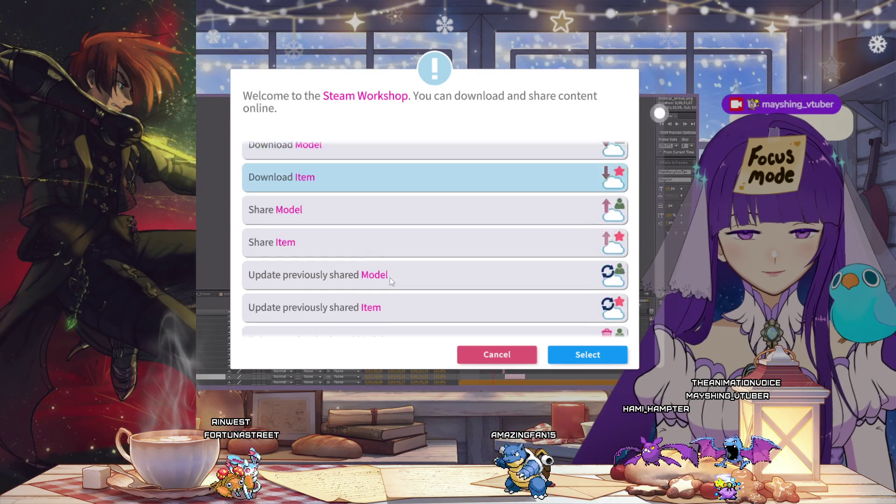
pyautogui.click(588, 355)
pyautogui.click(364, 163)
pyautogui.write('peachy')
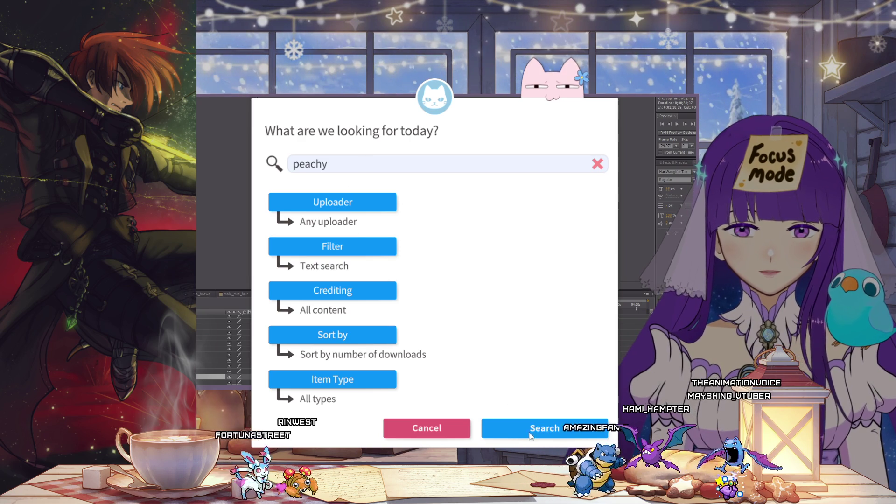
pyautogui.press('Return')
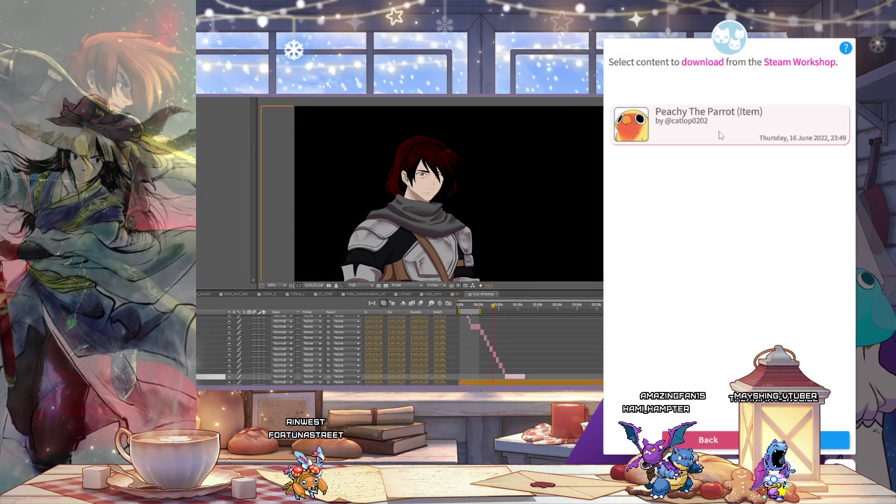
pyautogui.moveTo(700, 124)
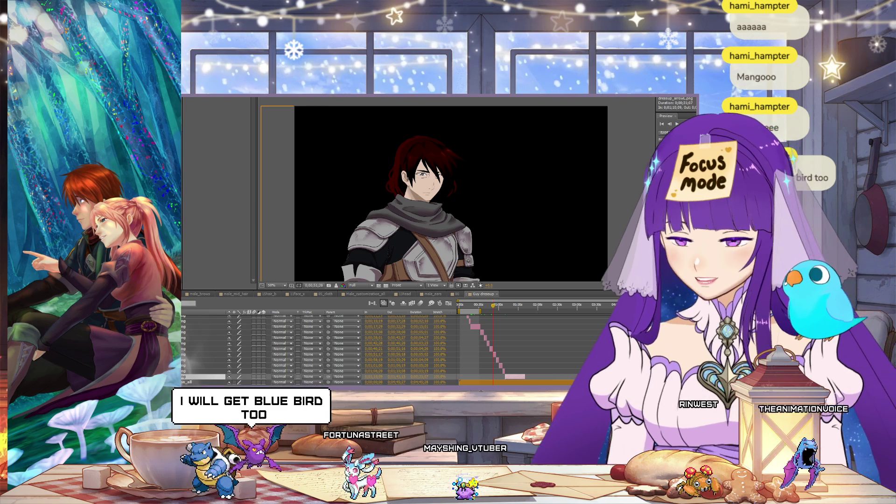
# Step: Scrub outfits from about 00:31 to 00:49, review past renders, then return to the 00 comp
pyautogui.click(480, 309)
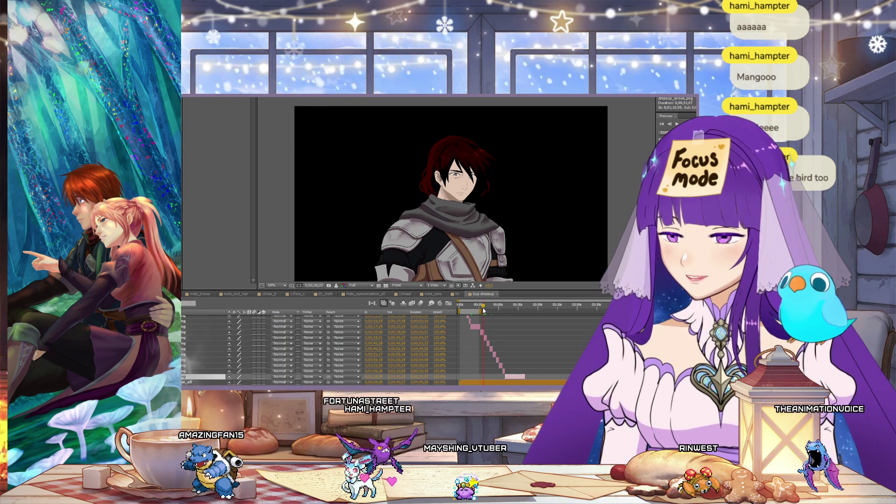
pyautogui.moveTo(483, 309); pyautogui.dragTo(491, 308)
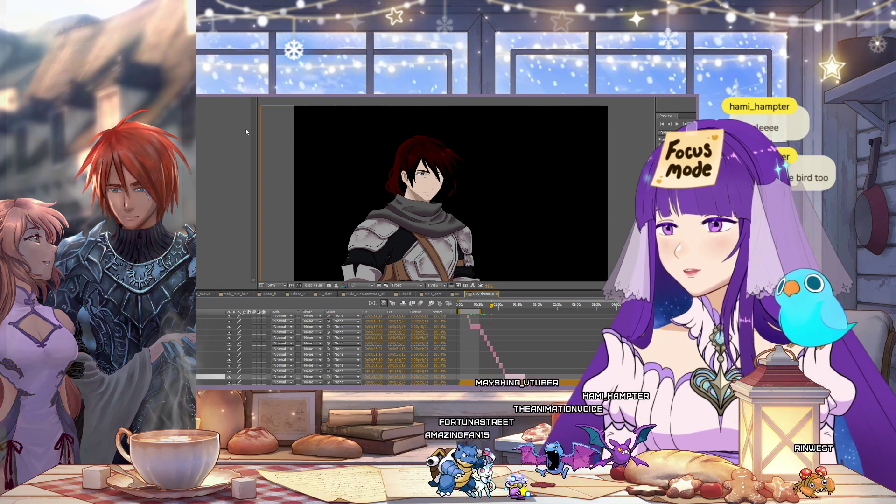
pyautogui.hotkey('ctrl', 'alt', '0')
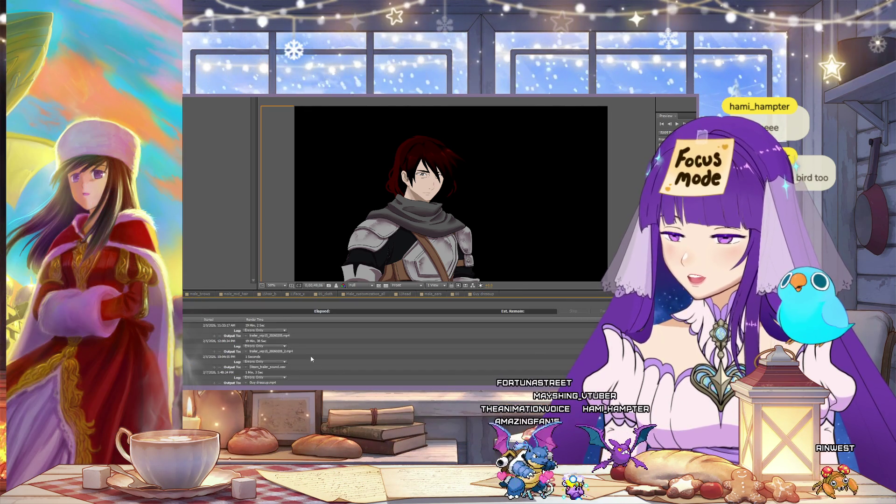
pyautogui.scroll(-1, 260, 381)
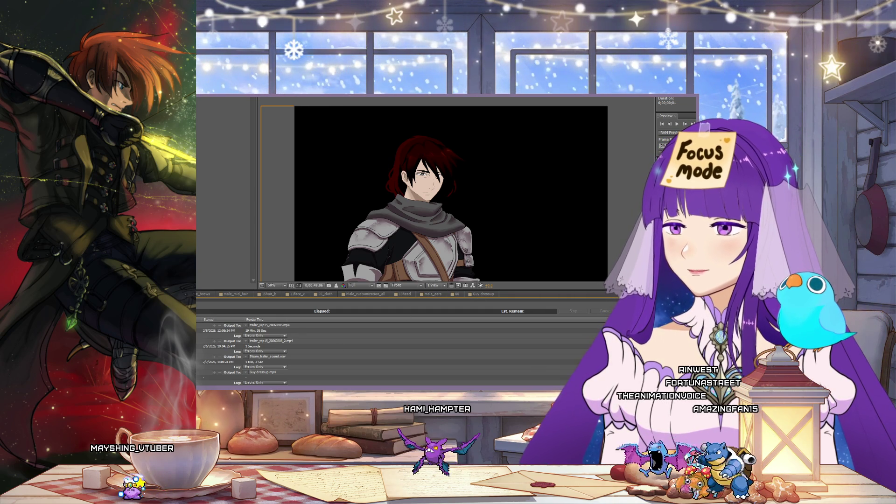
pyautogui.click(455, 294)
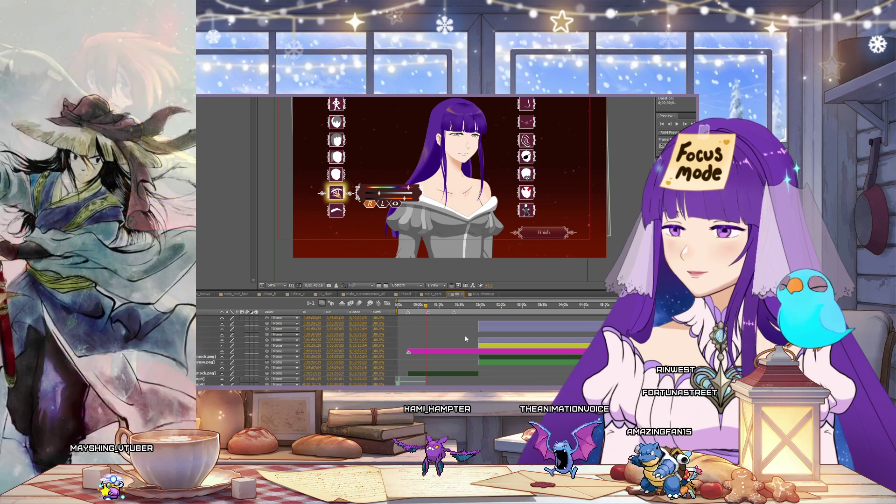
# Step: Move the playhead to the Expressions screen, then back to 0;02;38
pyautogui.scroll(-2, 503, 330)
pyautogui.click(549, 305)
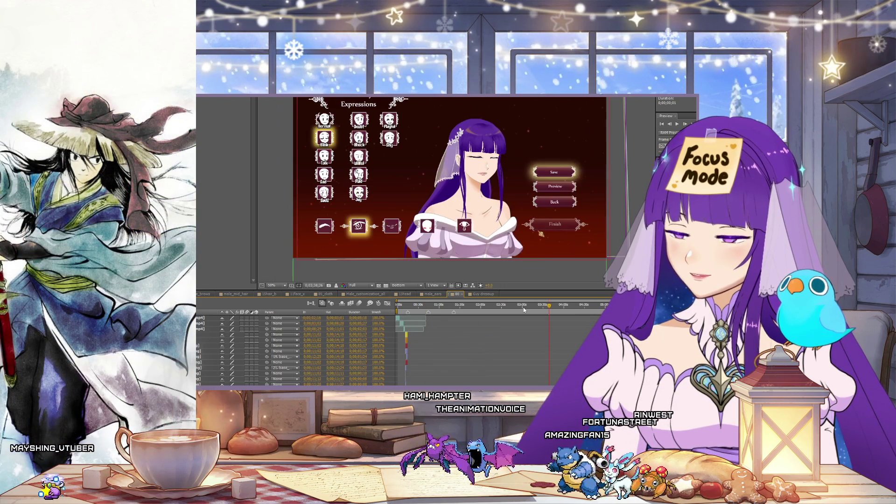
pyautogui.click(508, 310)
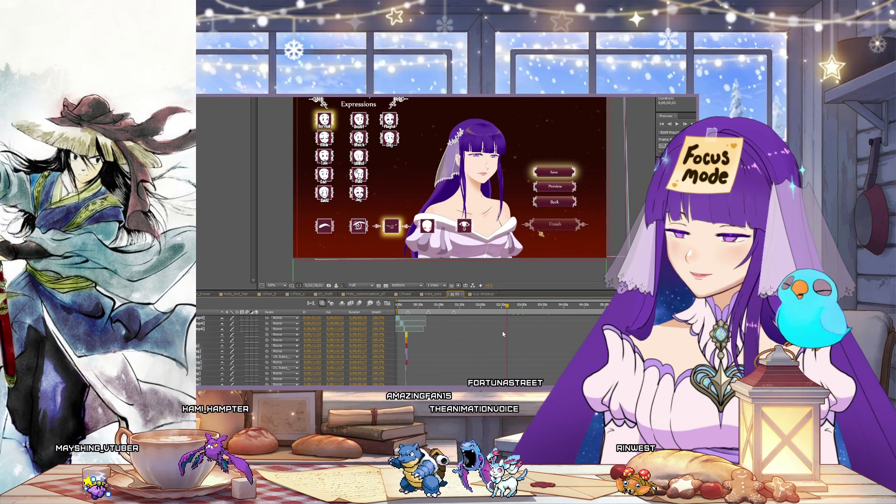
# Step: Scroll through the bride composition's layer list to review its layers
pyautogui.scroll(3, 449, 337)
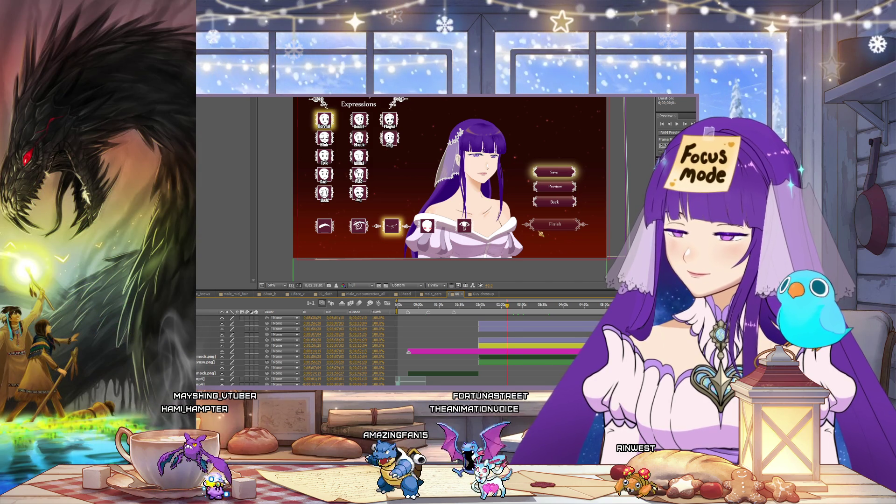
pyautogui.scroll(-3, 209, 337)
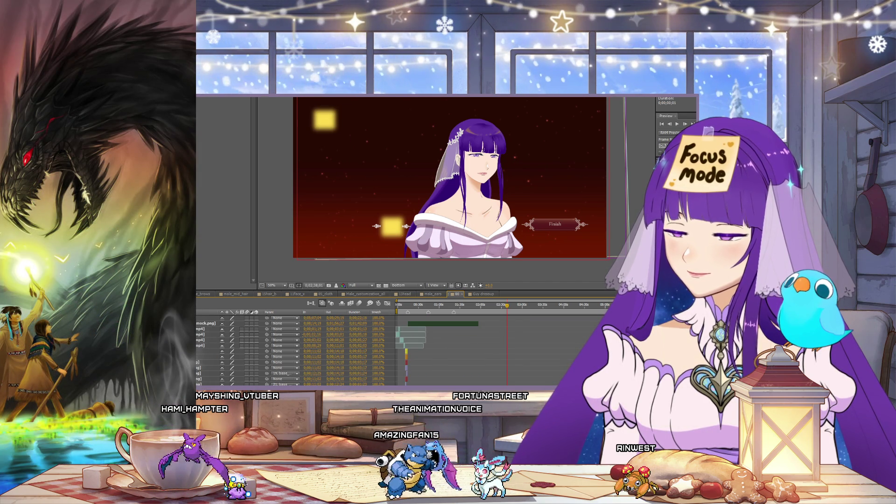
pyautogui.scroll(-2, 201, 364)
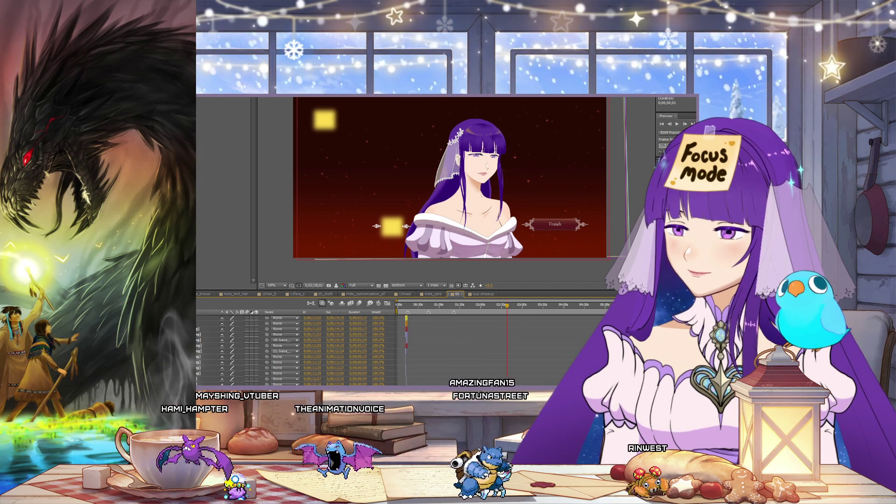
pyautogui.scroll(-3, 201, 355)
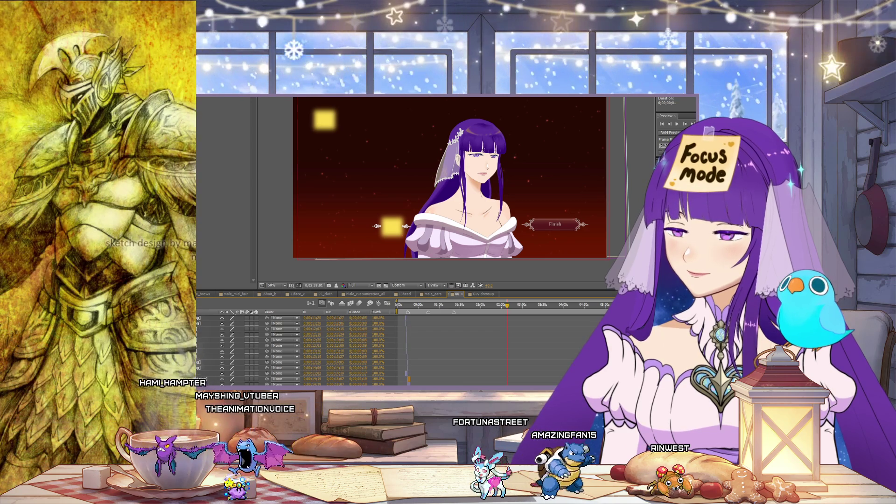
pyautogui.scroll(-3, 297, 350)
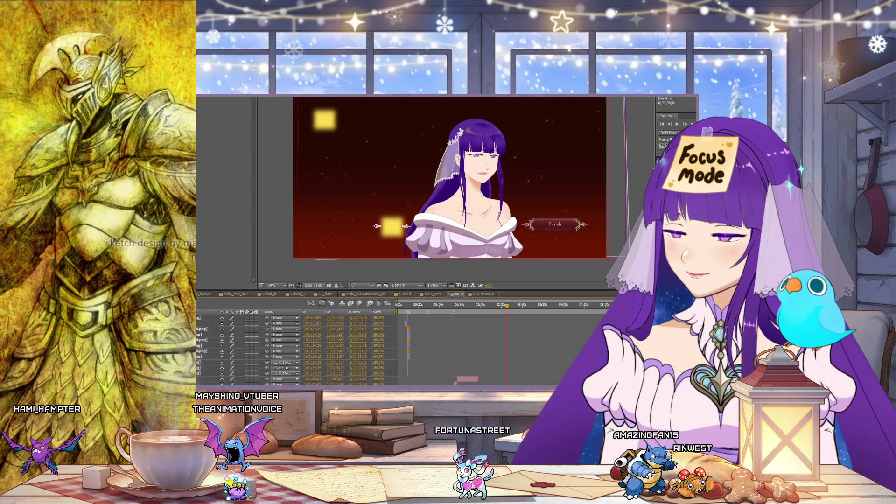
pyautogui.scroll(2, 297, 350)
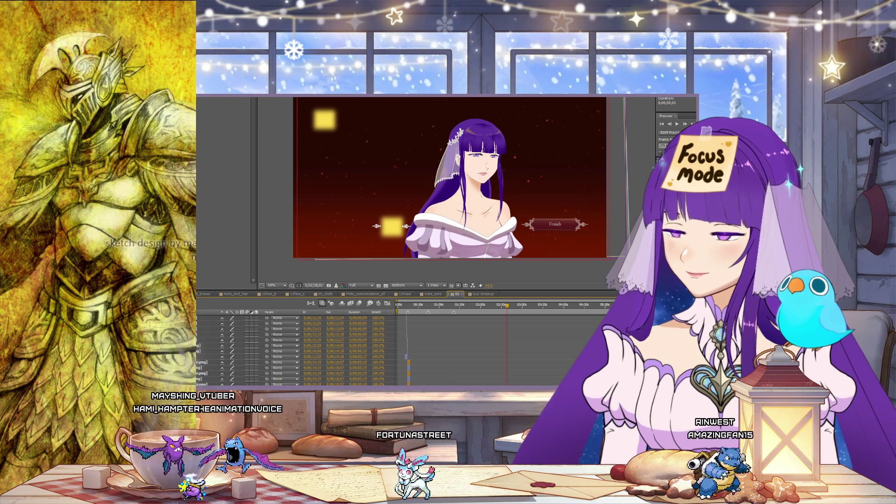
pyautogui.scroll(10, 297, 350)
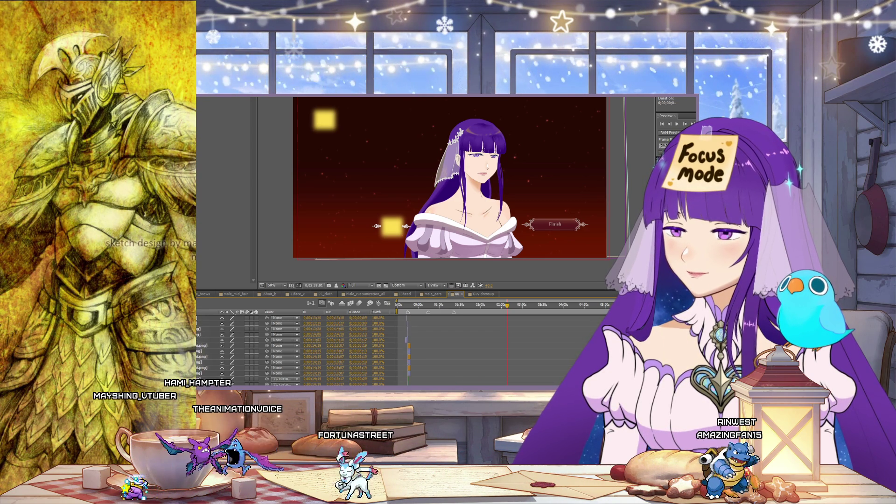
pyautogui.scroll(1, 296, 350)
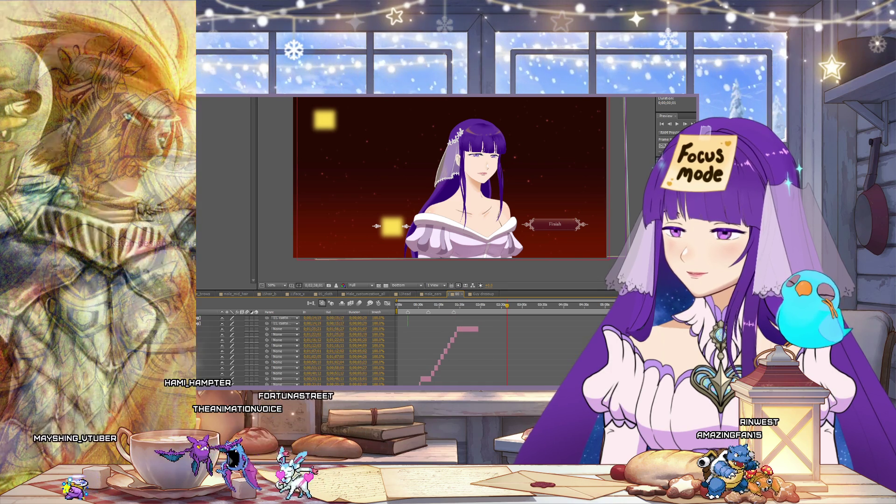
pyautogui.scroll(3, 296, 350)
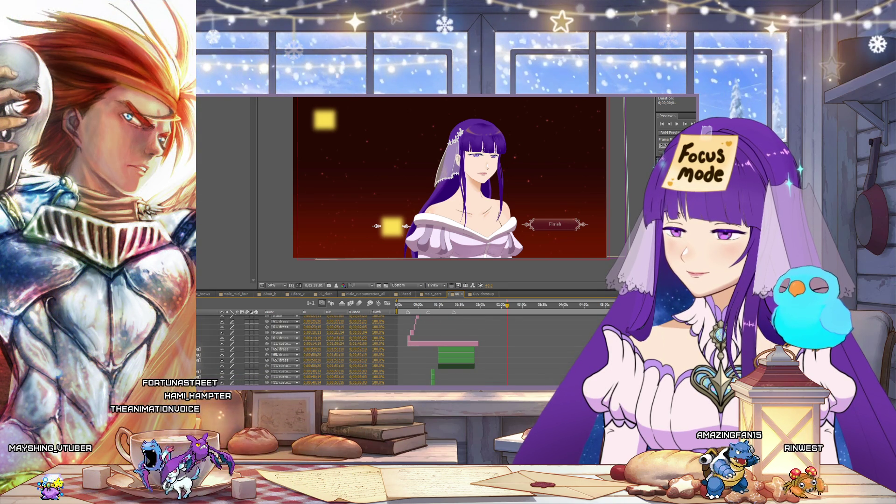
pyautogui.scroll(-2, 296, 350)
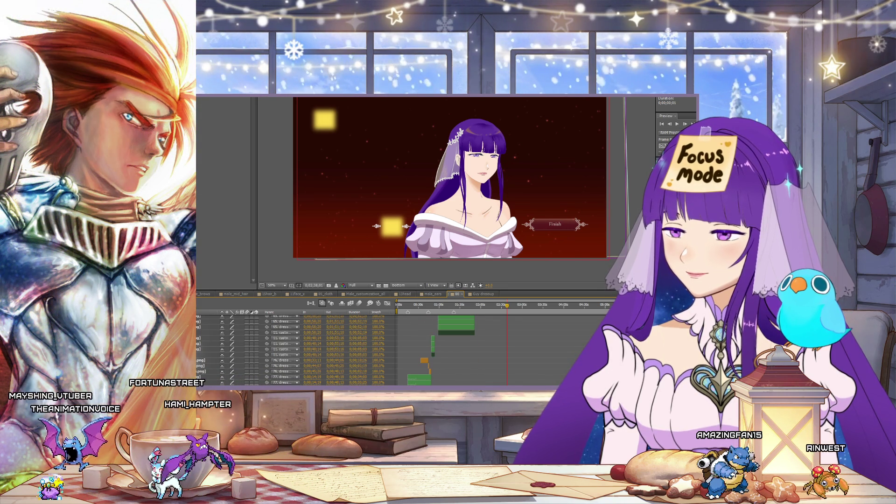
pyautogui.scroll(-2, 297, 350)
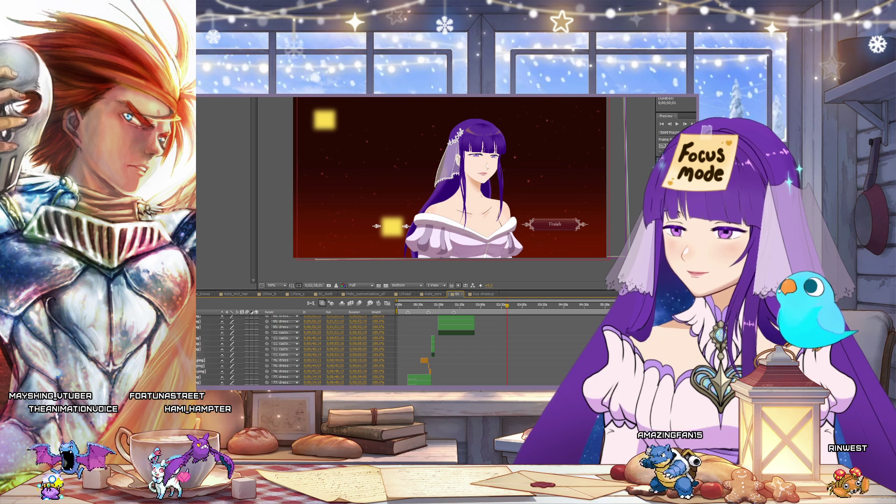
pyautogui.scroll(-2, 296, 350)
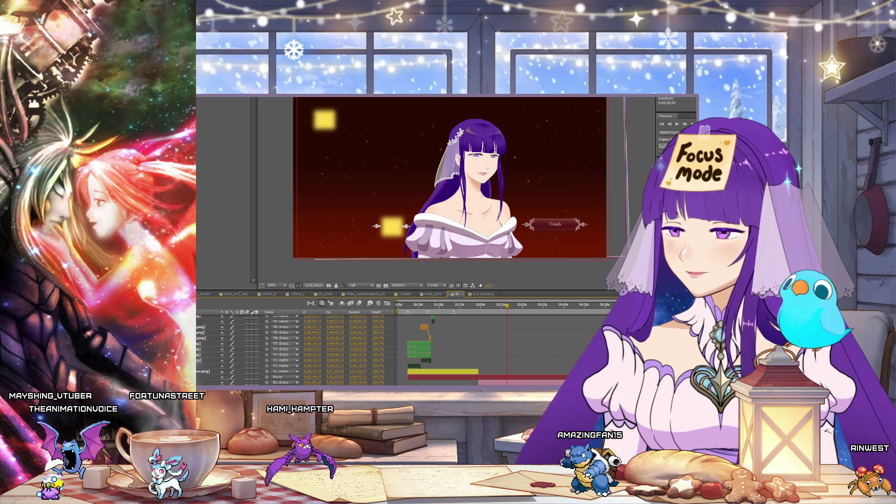
pyautogui.scroll(-3, 296, 350)
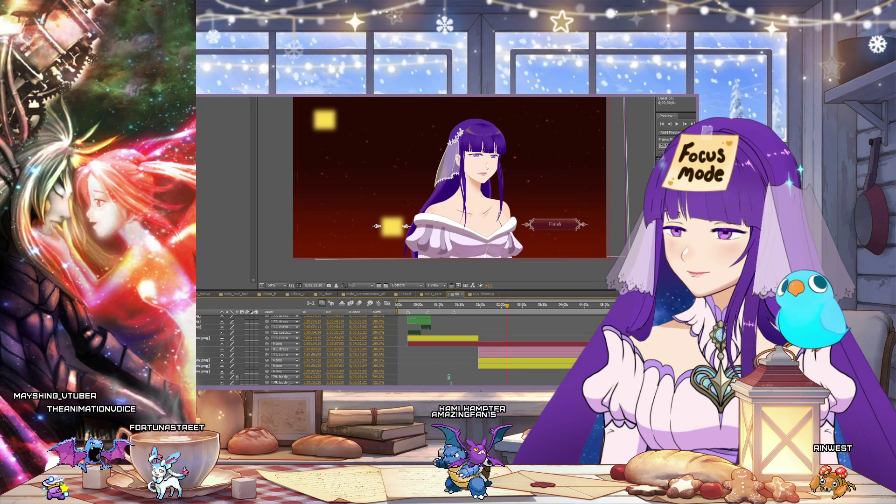
# Step: Find the BG layer below finish.png and turn off its visibility, leaving the bride on black
pyautogui.click(417, 357)
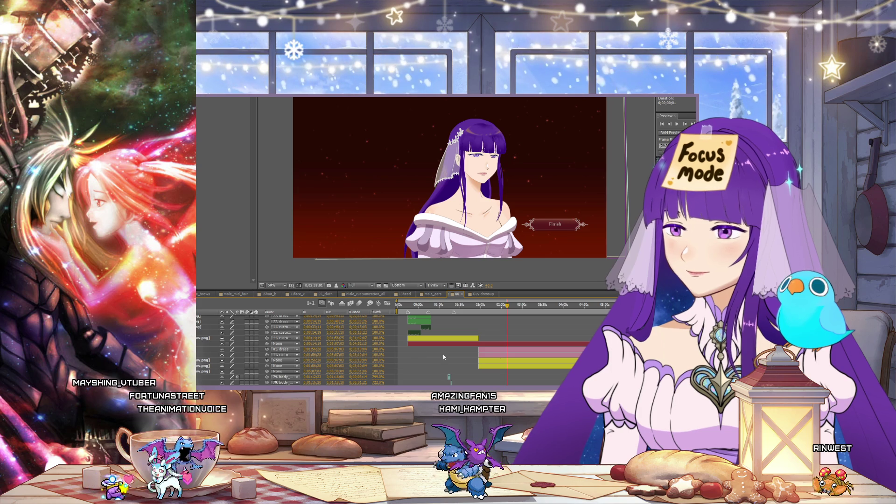
pyautogui.scroll(-3, 290, 357)
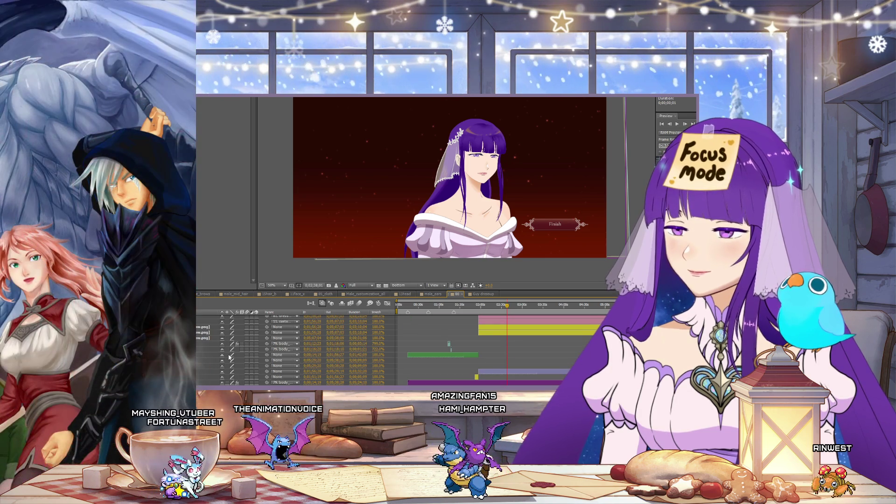
pyautogui.scroll(-5, 290, 365)
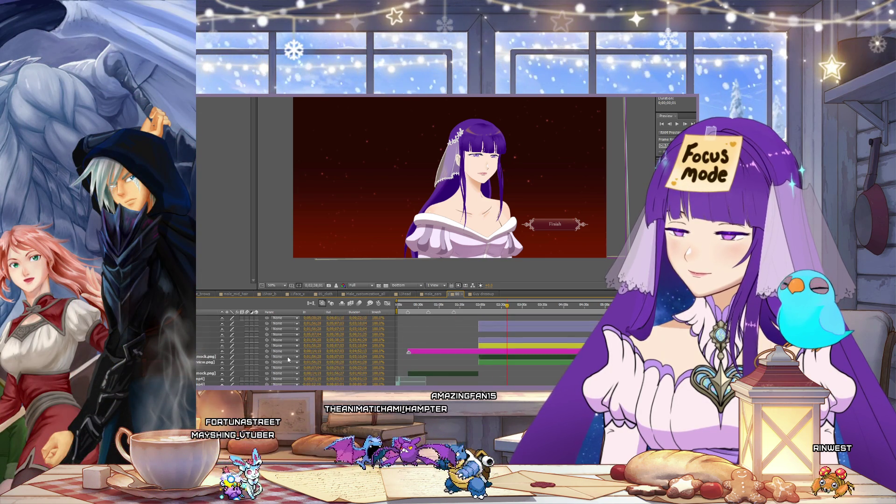
pyautogui.scroll(-5, 366, 351)
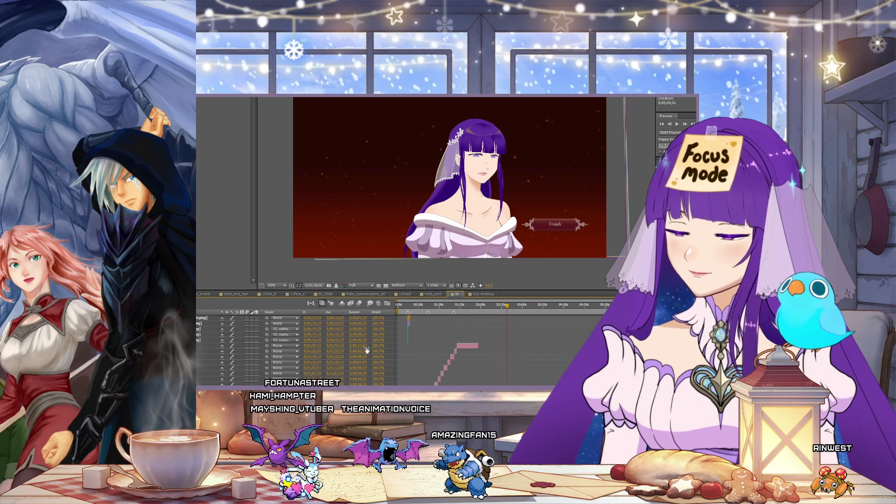
pyautogui.scroll(-5, 365, 350)
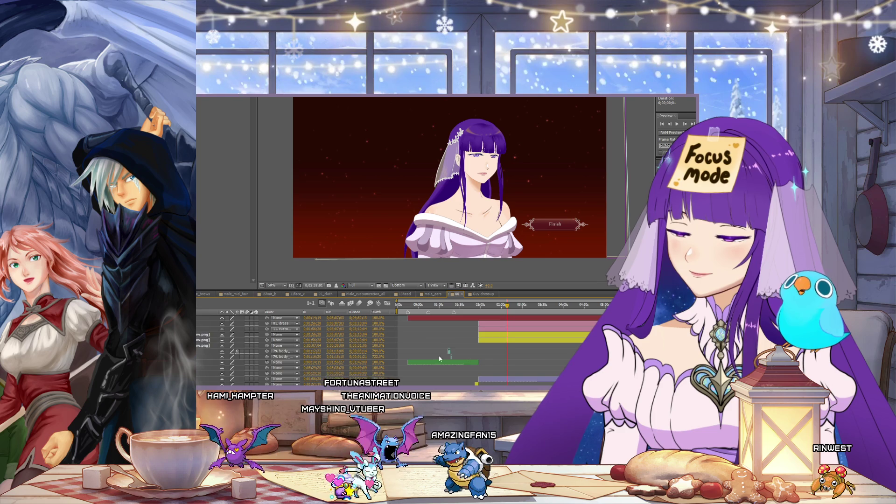
pyautogui.scroll(-3, 426, 356)
pyautogui.click(496, 345)
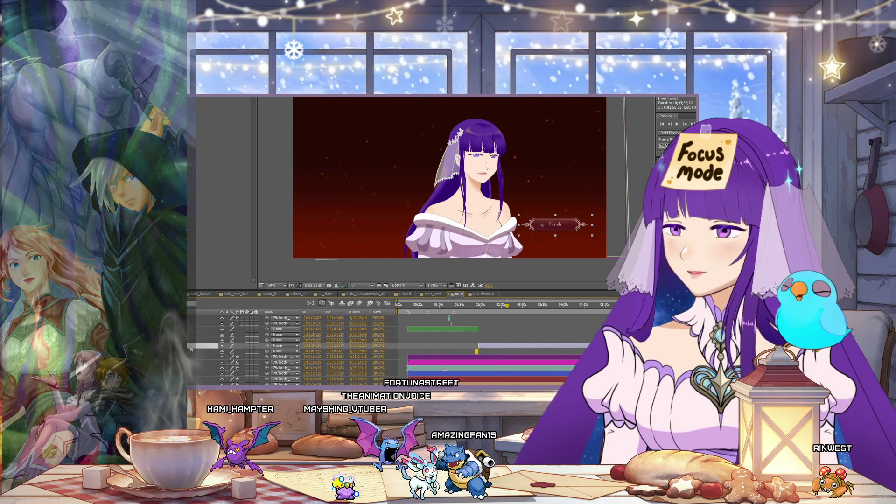
pyautogui.scroll(1, 388, 350)
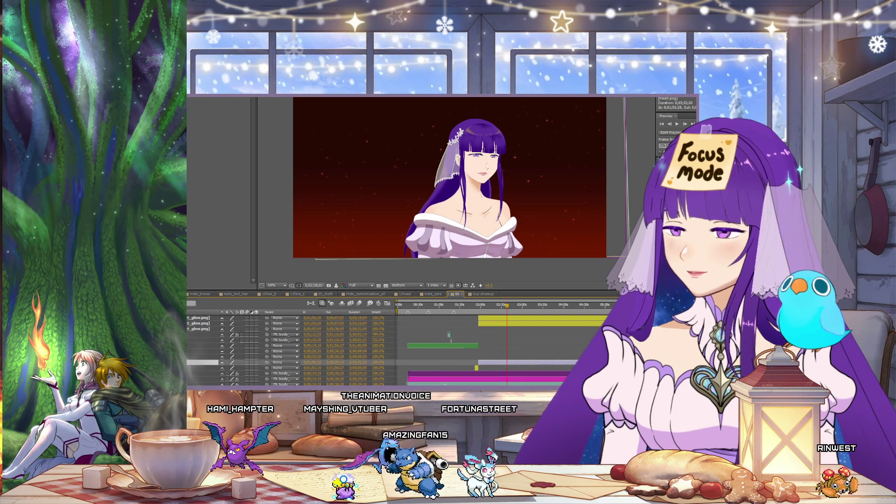
pyautogui.scroll(-3, 432, 350)
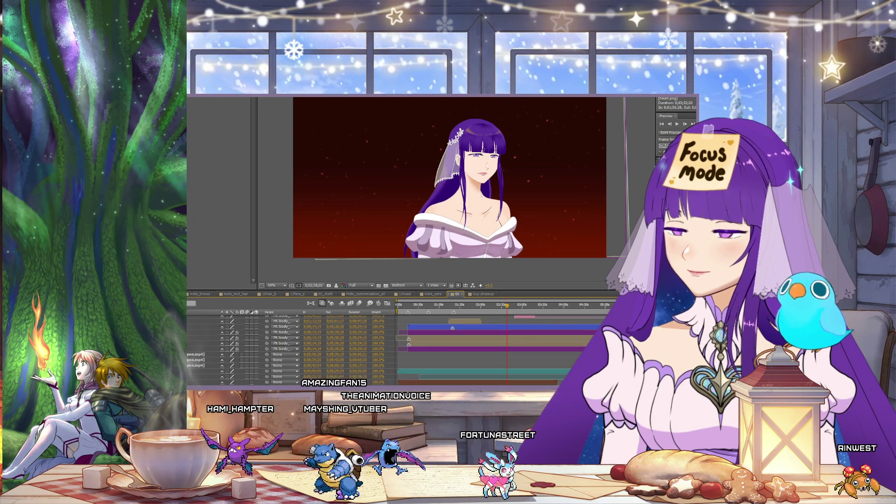
pyautogui.click(198, 376)
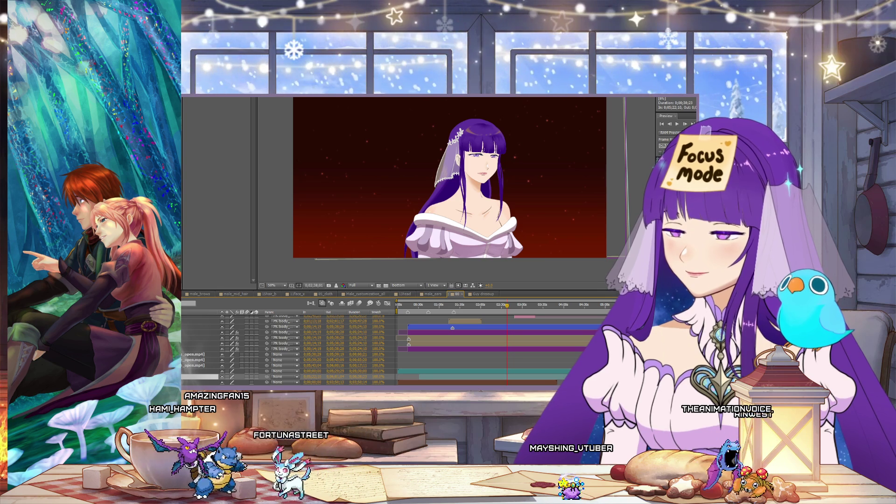
pyautogui.click(502, 372)
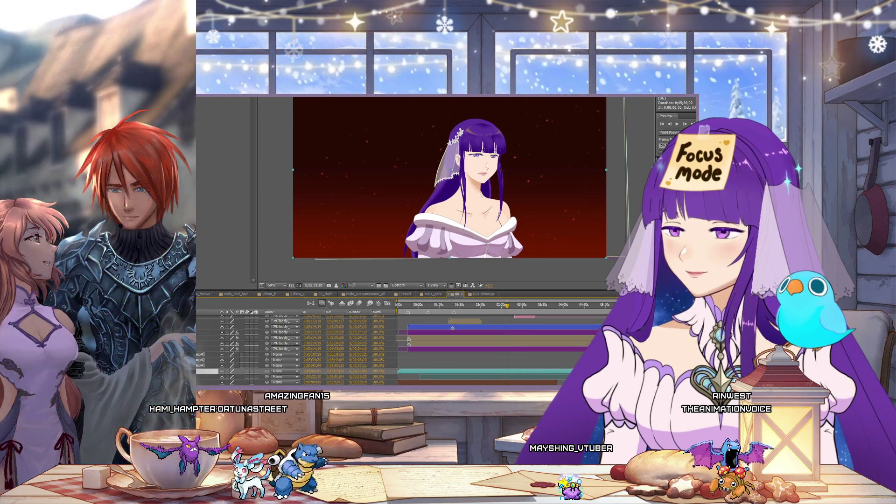
pyautogui.click(222, 371)
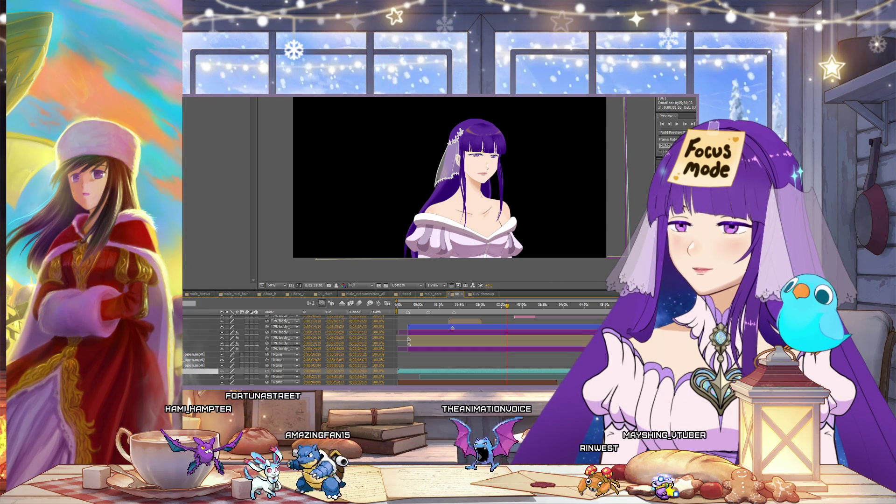
# Step: Queue the bride-on-black composition for rendering with Ctrl+M
pyautogui.hotkey('ctrl', 'm')
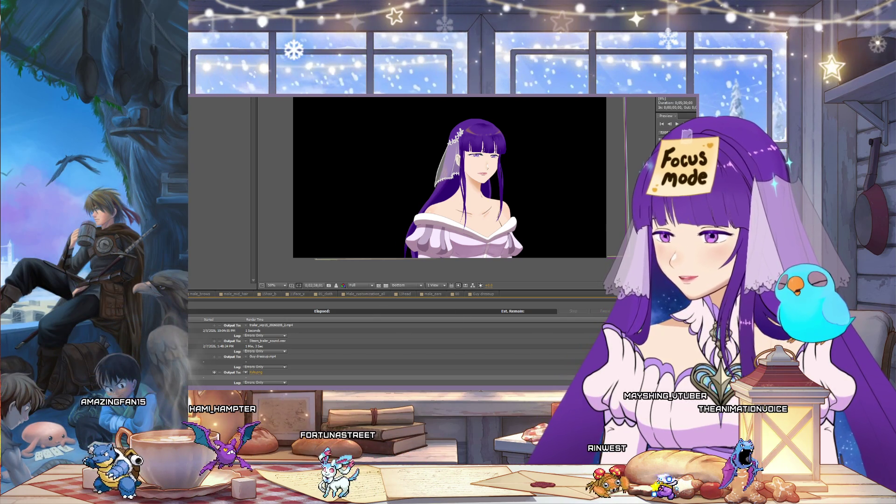
# Step: Start rendering the queued items and go back to the 00 composition timeline
pyautogui.click(635, 311)
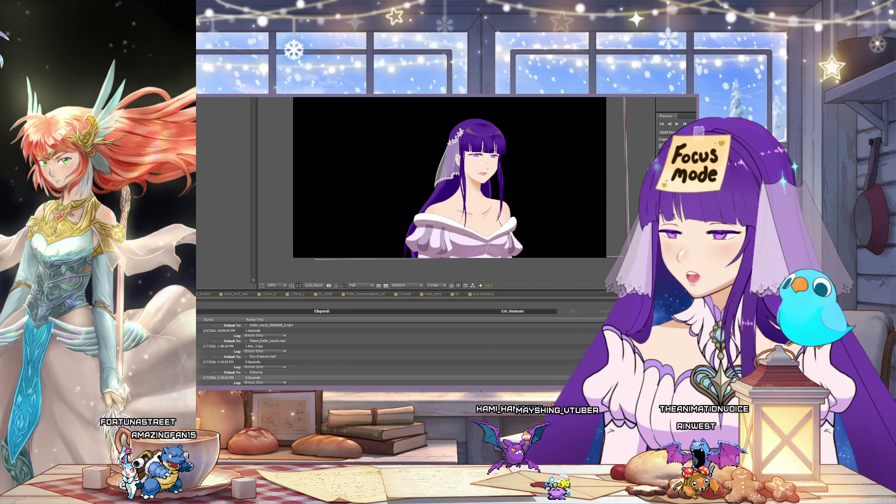
pyautogui.click(458, 294)
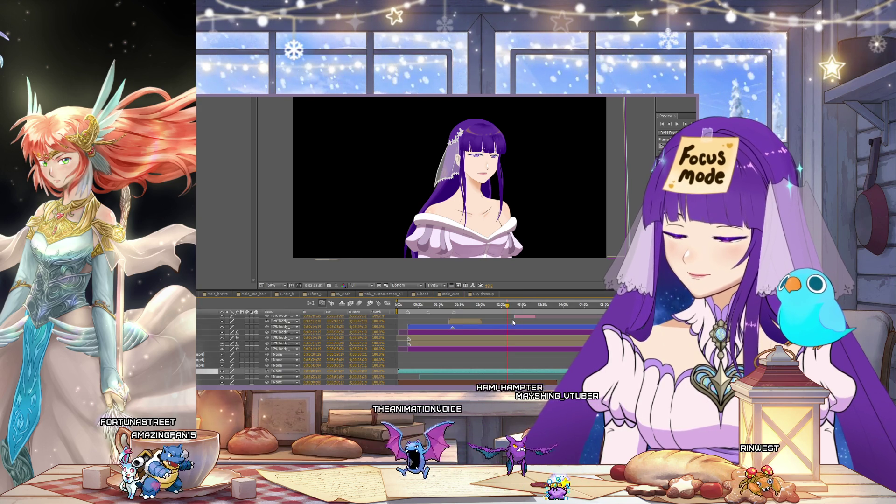
# Step: Rewind the playhead to about 0;01;58 and send that frame to the render queue
pyautogui.moveTo(507, 308)
pyautogui.mouseDown()
pyautogui.moveTo(484, 311)
pyautogui.moveTo(493, 312)
pyautogui.mouseUp()
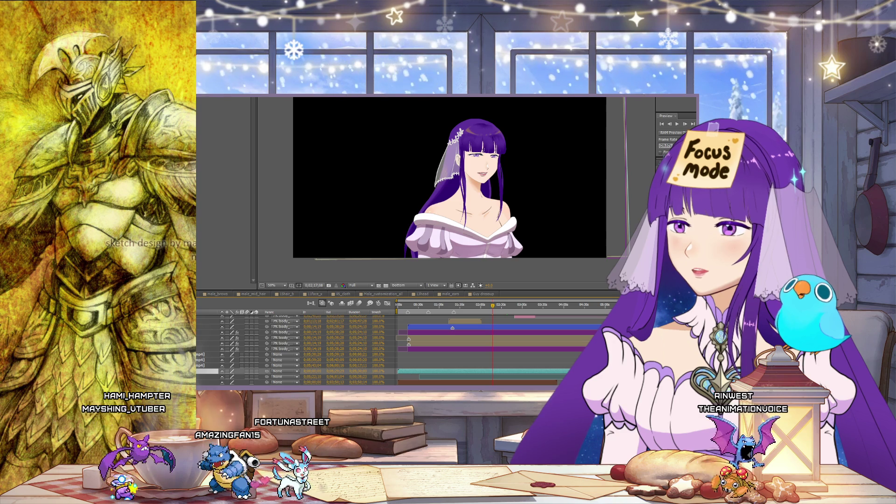
pyautogui.hotkey('ctrl', 'alt', '0')
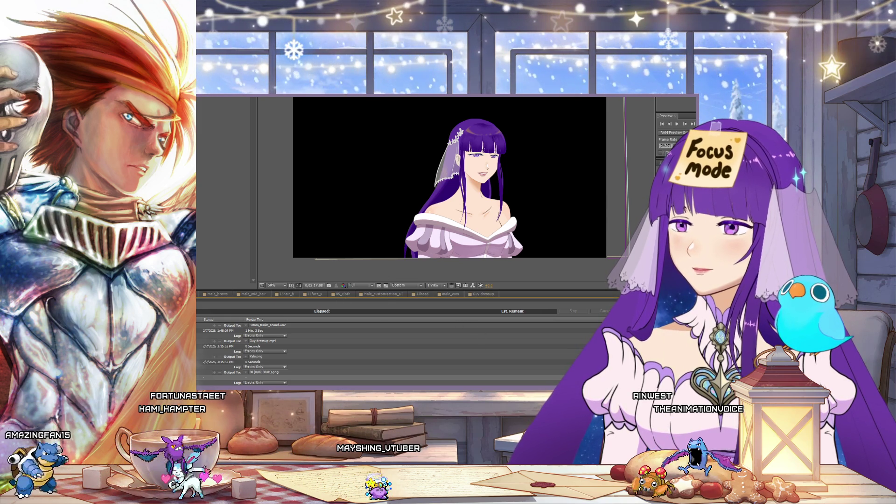
# Step: Return to the composition timeline and select the Ears layer
pyautogui.hotkey('ctrl', 'alt', '0')
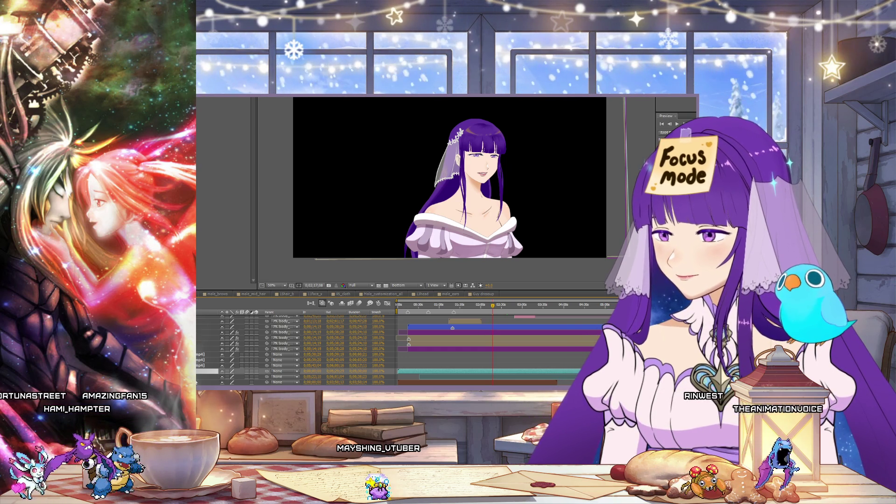
pyautogui.scroll(3, 209, 369)
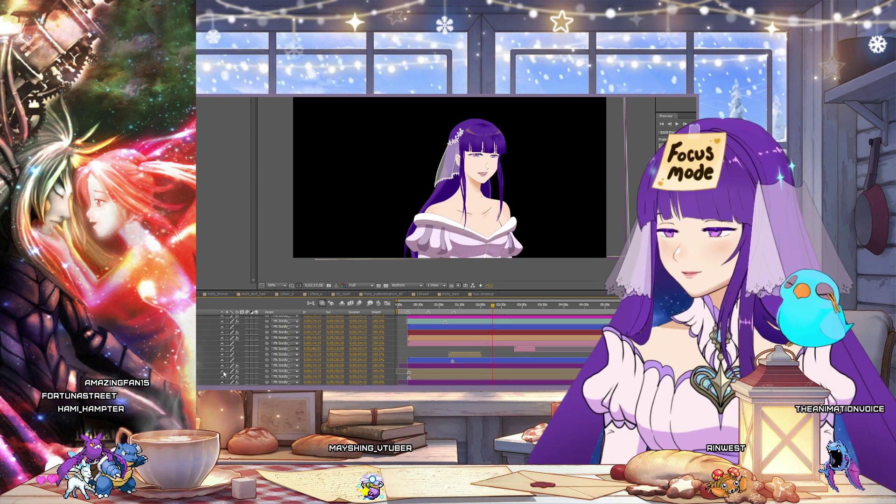
pyautogui.scroll(2, 219, 371)
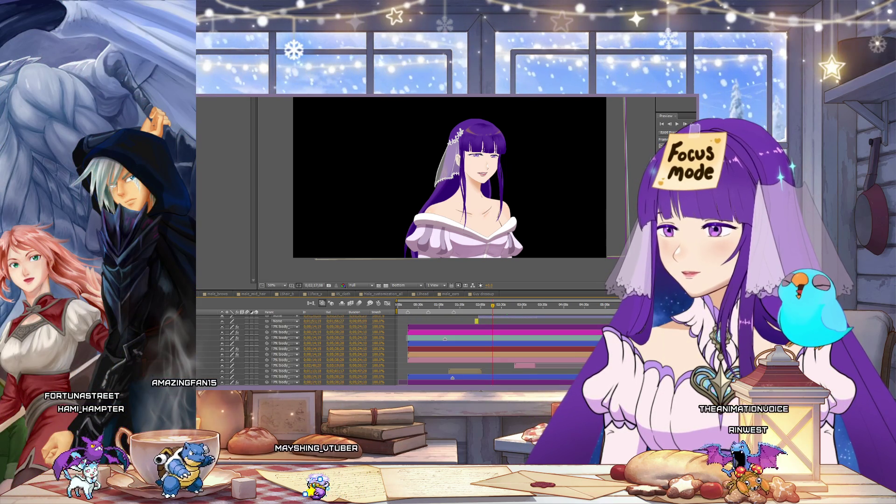
pyautogui.click(208, 354)
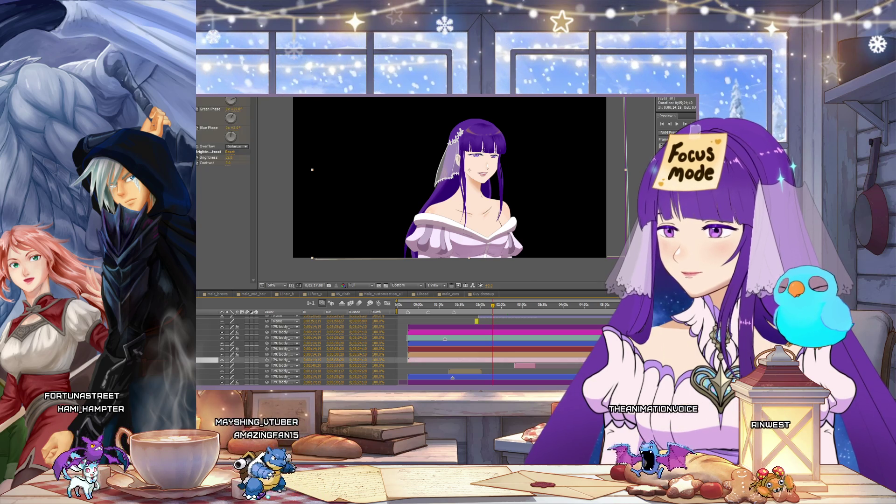
# Step: Open the Eyes_all composition, return to the character comp, and reveal the selected layer's properties
pyautogui.doubleClick(455, 330)
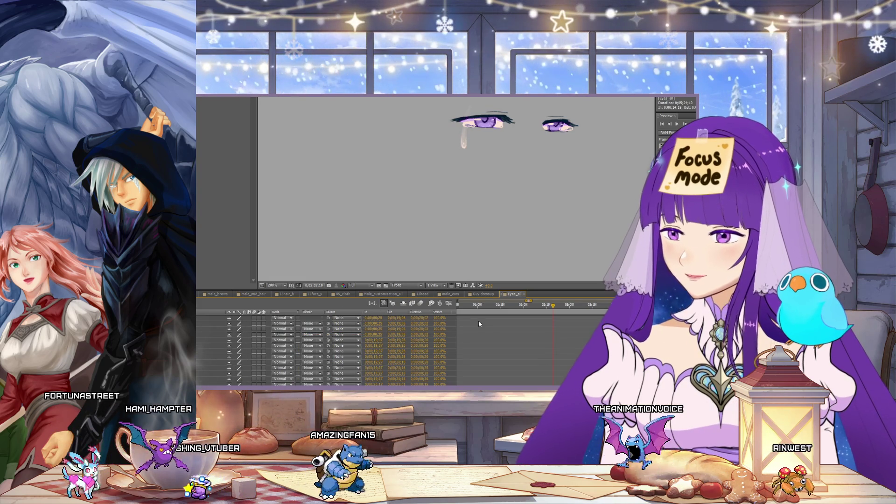
pyautogui.scroll(-3, 517, 344)
pyautogui.scroll(-10, 540, 348)
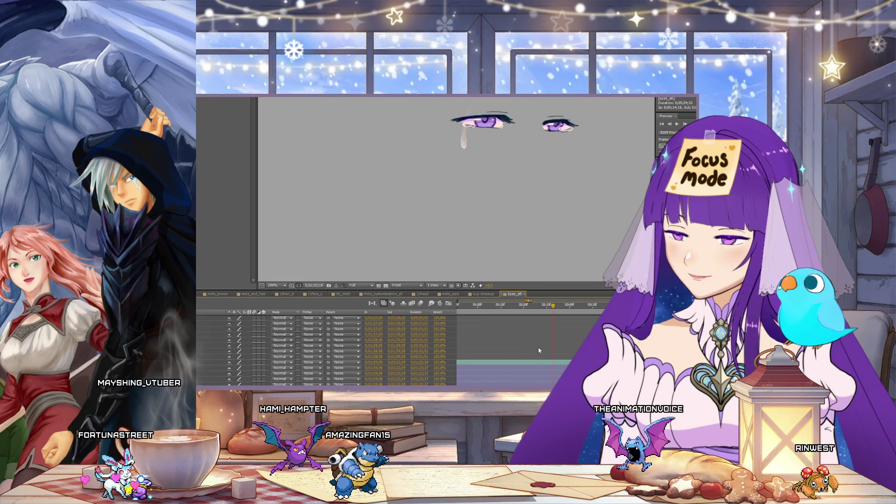
pyautogui.hotkey('shift', ',')
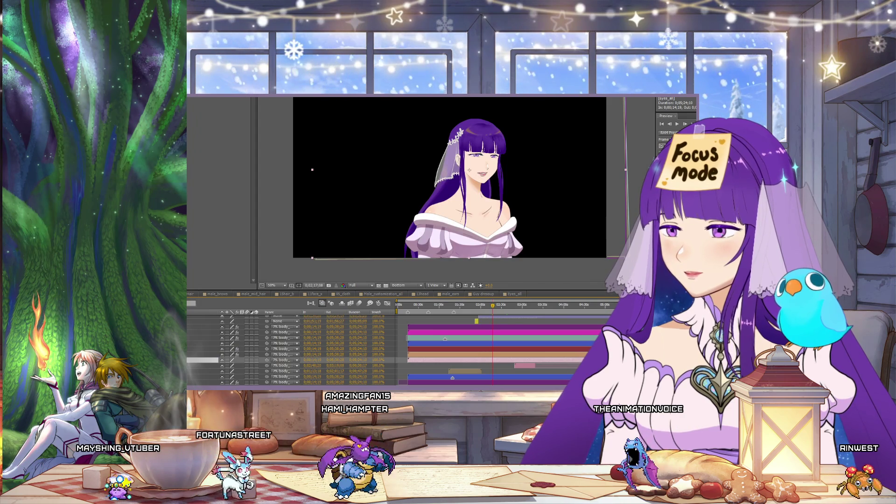
pyautogui.press('e')
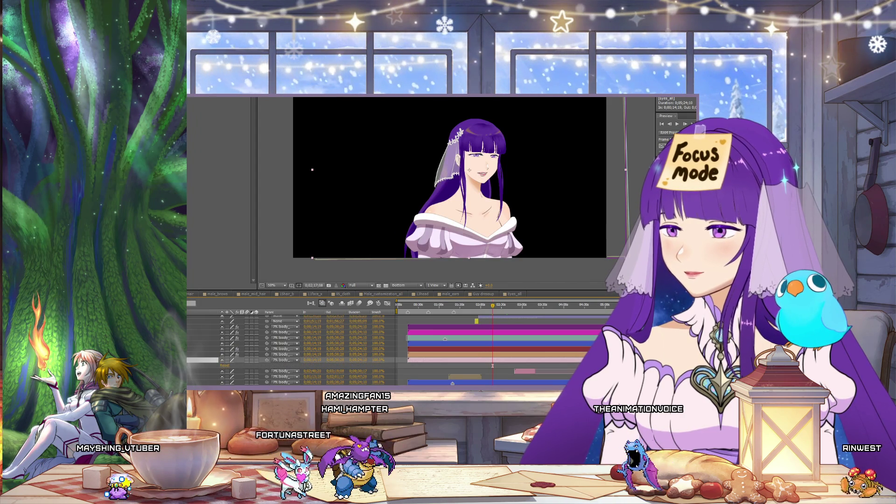
# Step: Reopen Eyes_all, inspect 3_1w.png's Transform at 0;02;01;29, collapse it, and zoom the timeline out
pyautogui.doubleClick(472, 356)
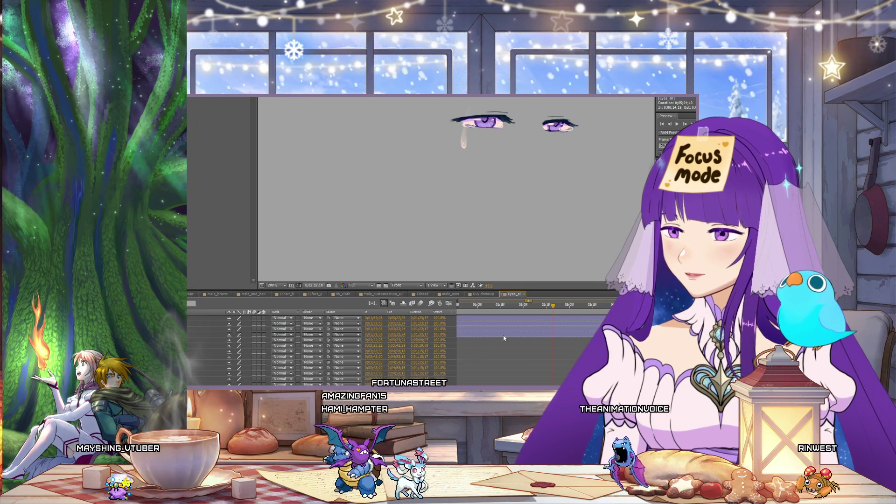
pyautogui.scroll(1, 494, 341)
pyautogui.click(494, 351)
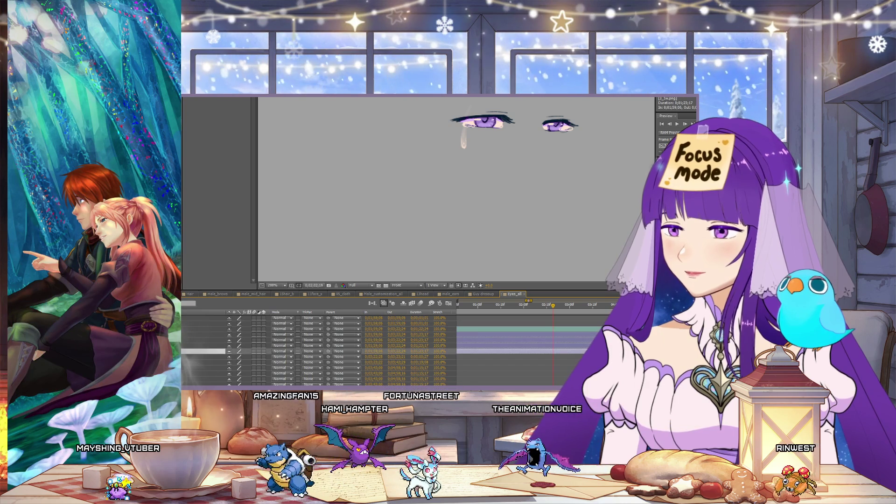
pyautogui.hotkey('ctrl', 'Right')
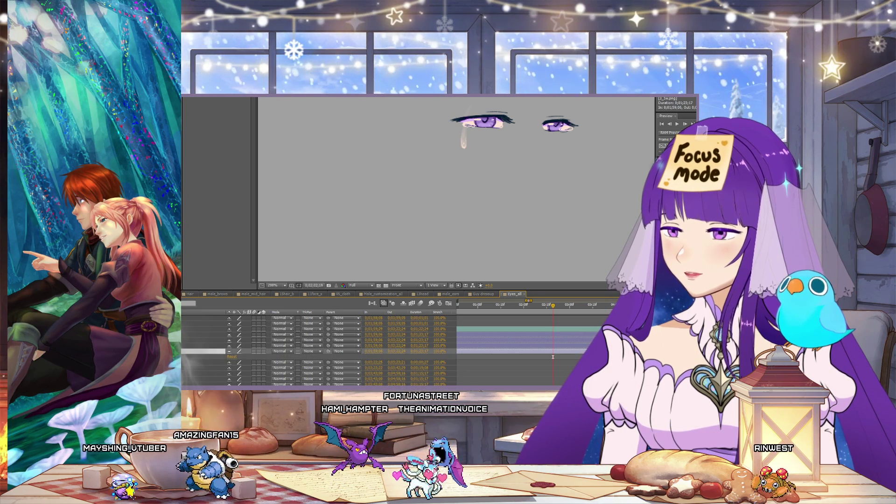
pyautogui.hotkey('ctrl', 'Right')
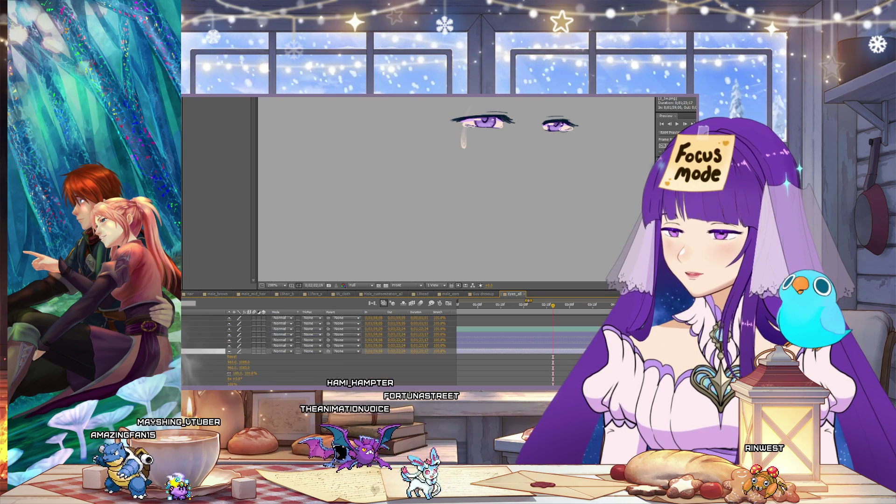
pyautogui.moveTo(548, 310)
pyautogui.mouseDown()
pyautogui.moveTo(517, 311)
pyautogui.moveTo(558, 310)
pyautogui.mouseUp()
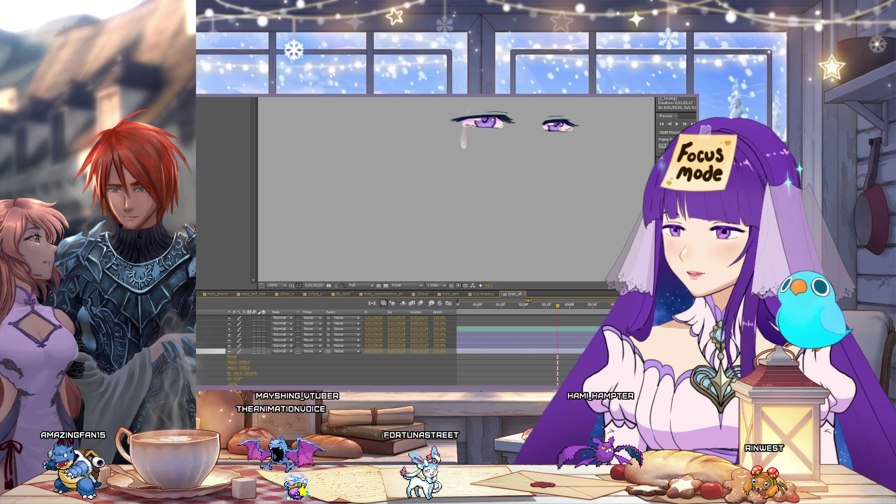
pyautogui.hotkey('ctrl', 'Left')
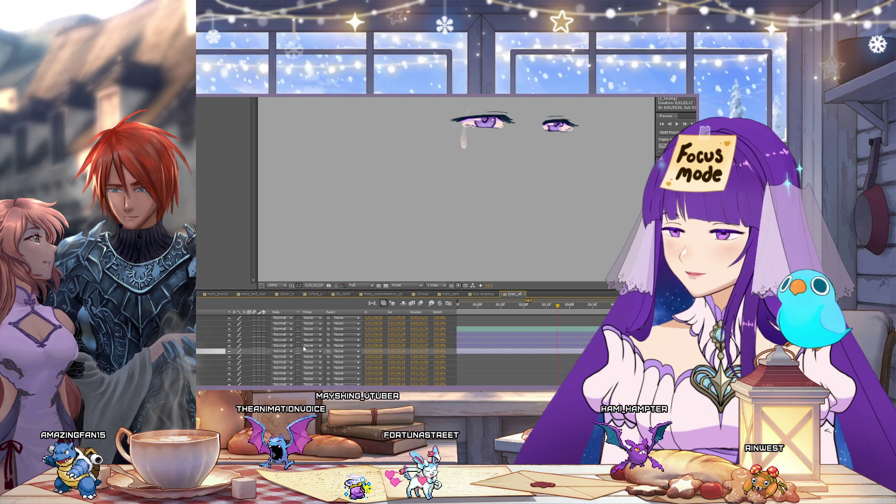
pyautogui.scroll(2, 309, 348)
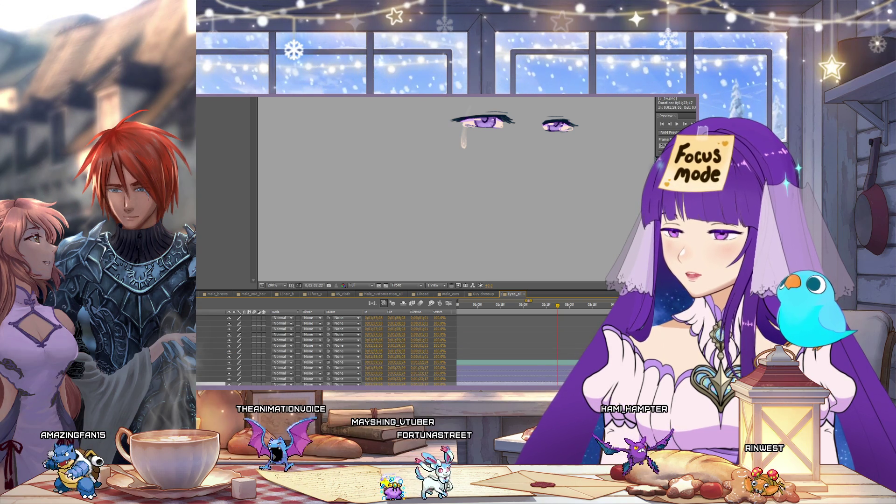
pyautogui.press('-')
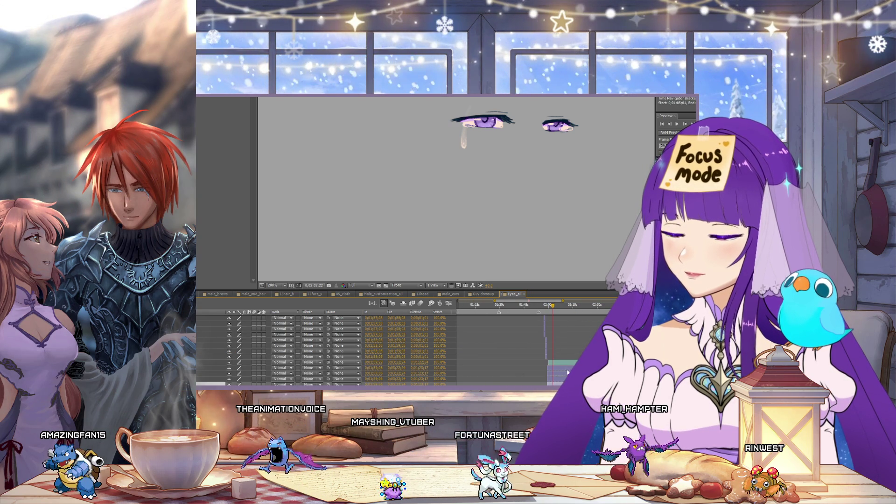
# Step: Select the 3_1.png and 3_1w.png eye layers, show keyframes with U, then switch to the bride comp
pyautogui.click(558, 368)
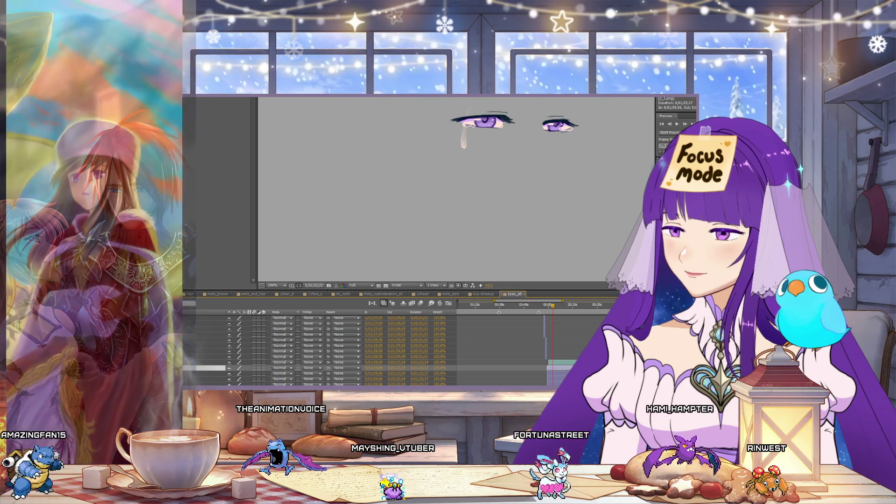
pyautogui.click(393, 380)
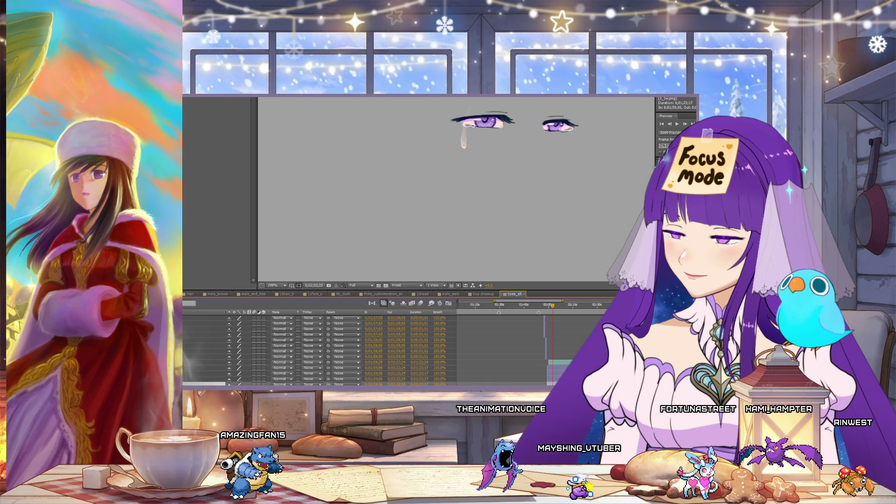
pyautogui.click(189, 370)
pyautogui.press('u')
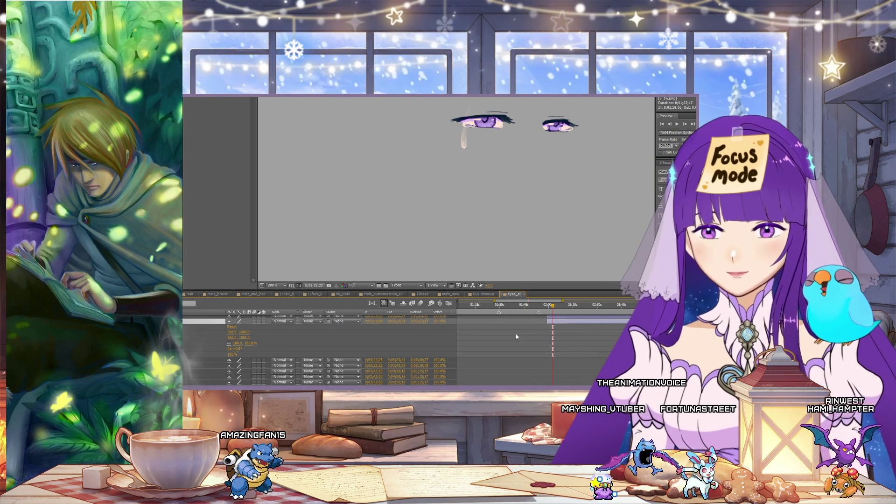
pyautogui.hotkey('shift', '.')
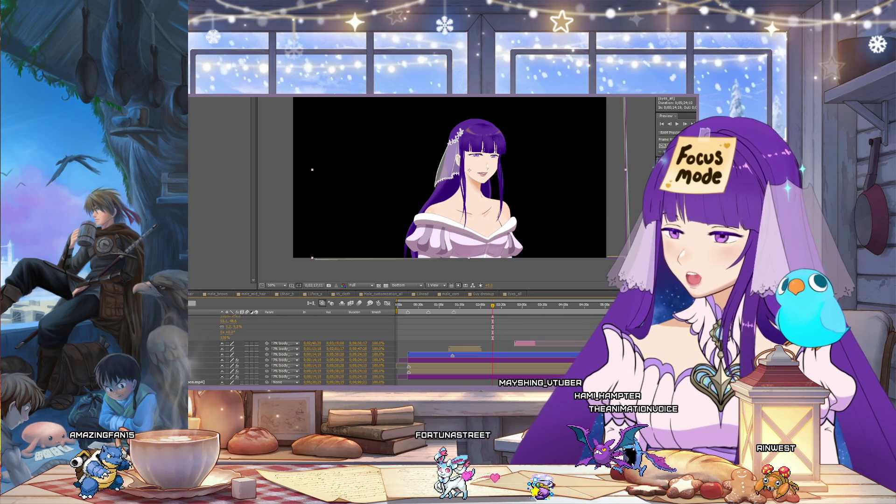
# Step: Scroll through the bride composition's layers and queue the current frame as a still PNG
pyautogui.scroll(2, 527, 381)
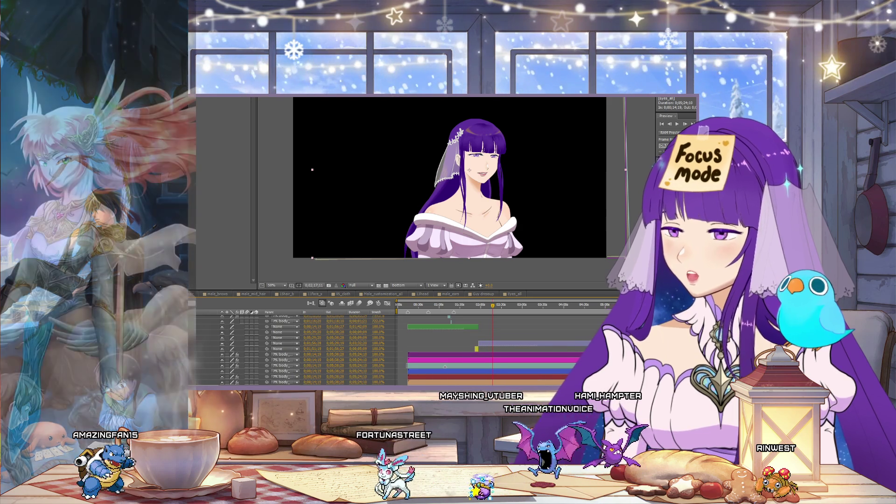
pyautogui.scroll(5, 527, 381)
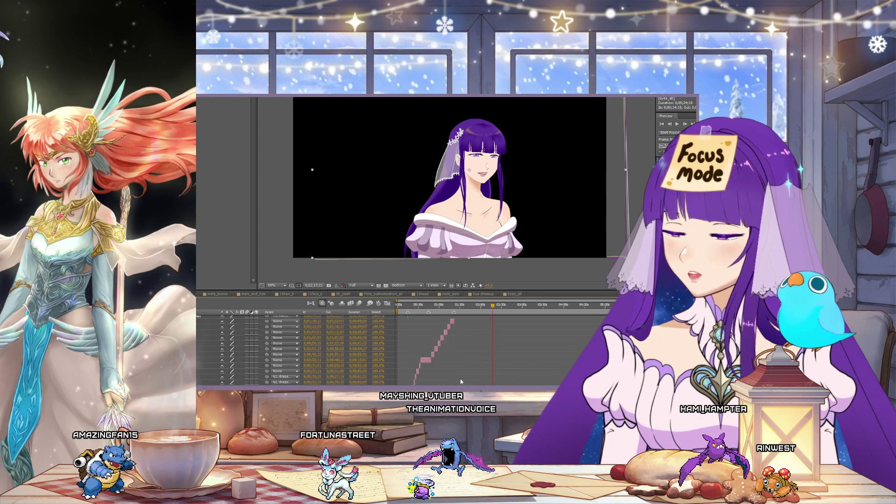
pyautogui.scroll(5, 444, 376)
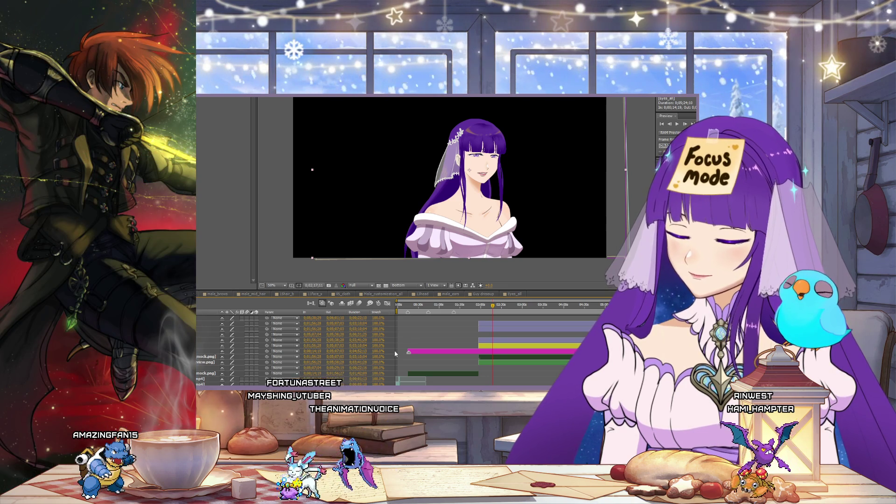
pyautogui.scroll(-10, 386, 361)
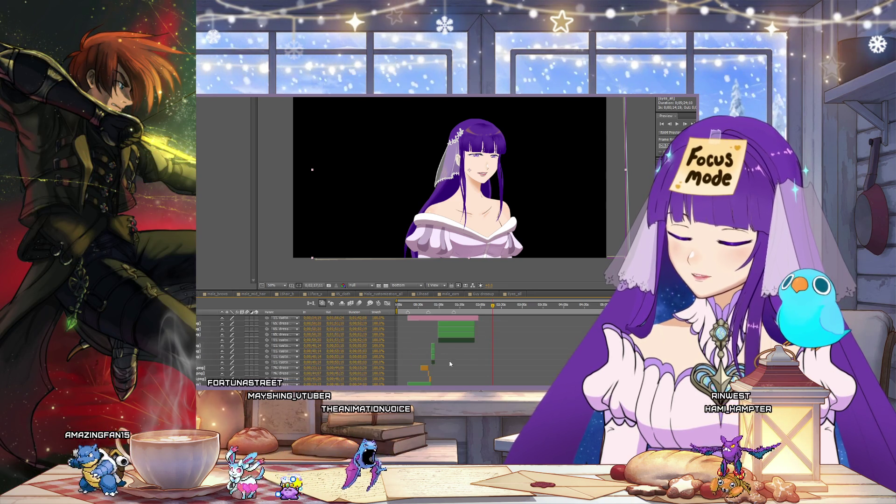
pyautogui.scroll(-10, 451, 364)
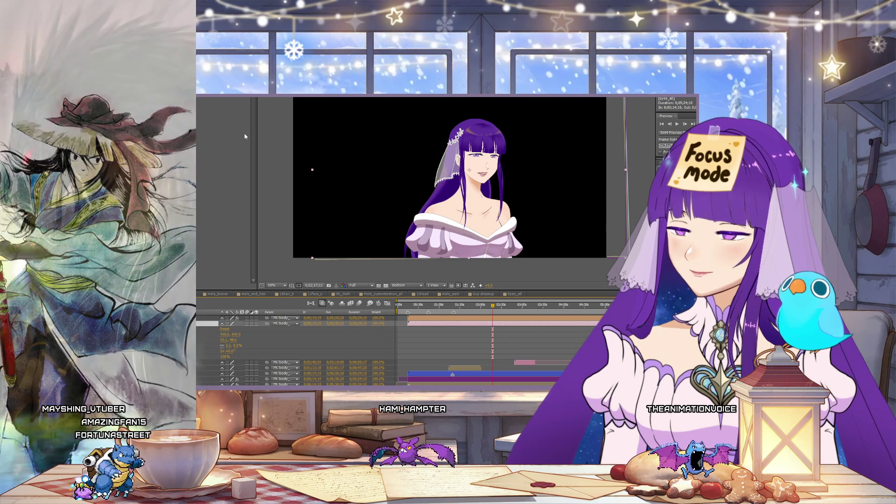
pyautogui.hotkey('ctrl', 'alt', 's')
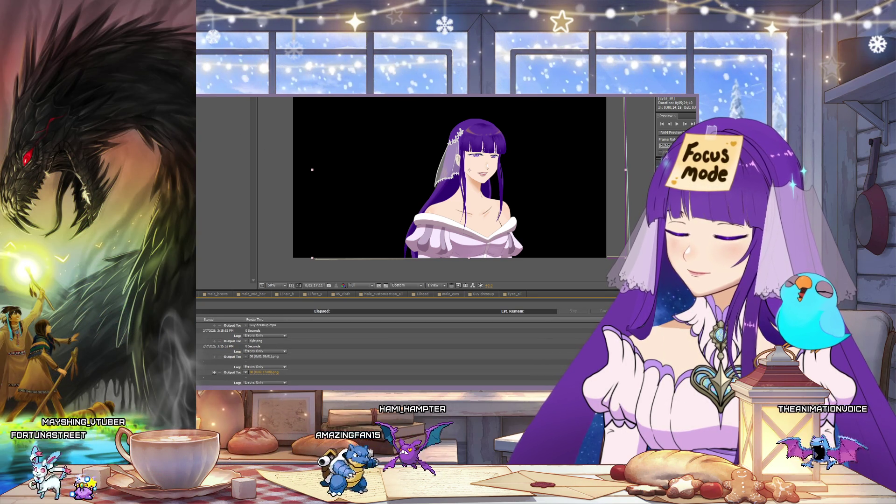
pyautogui.scroll(1, 374, 355)
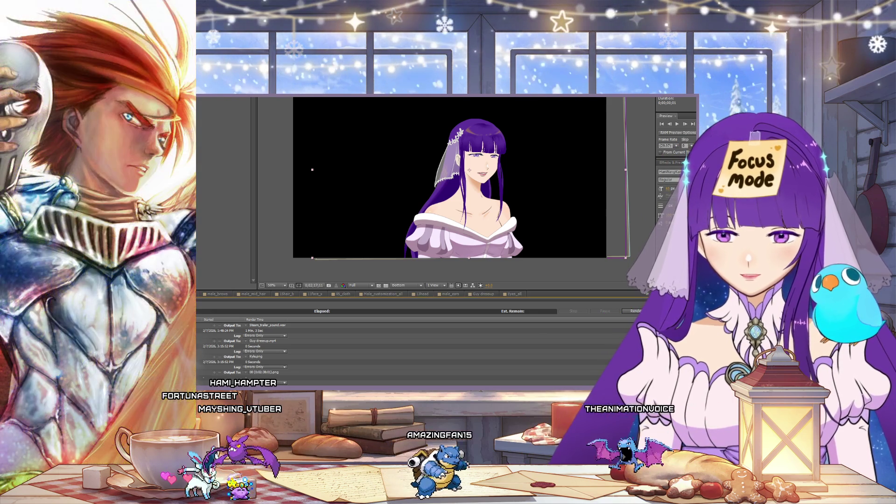
# Step: Render the queued bride still, then queue another still from around 2:05
pyautogui.click(628, 311)
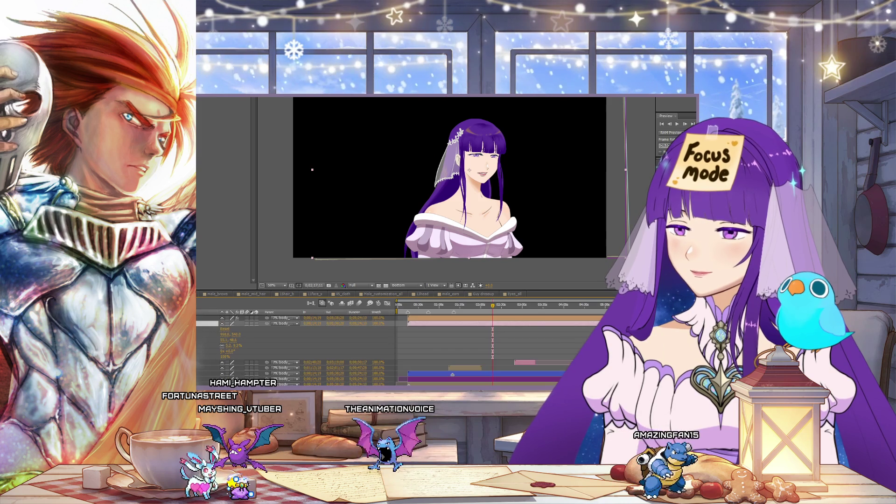
pyautogui.moveTo(490, 308); pyautogui.dragTo(498, 306)
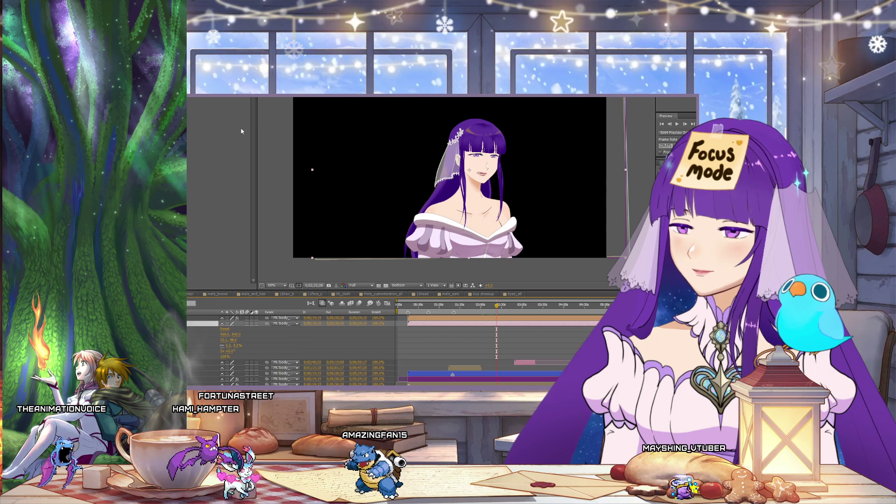
pyautogui.hotkey('ctrl', 'm')
pyautogui.scroll(-1, 311, 347)
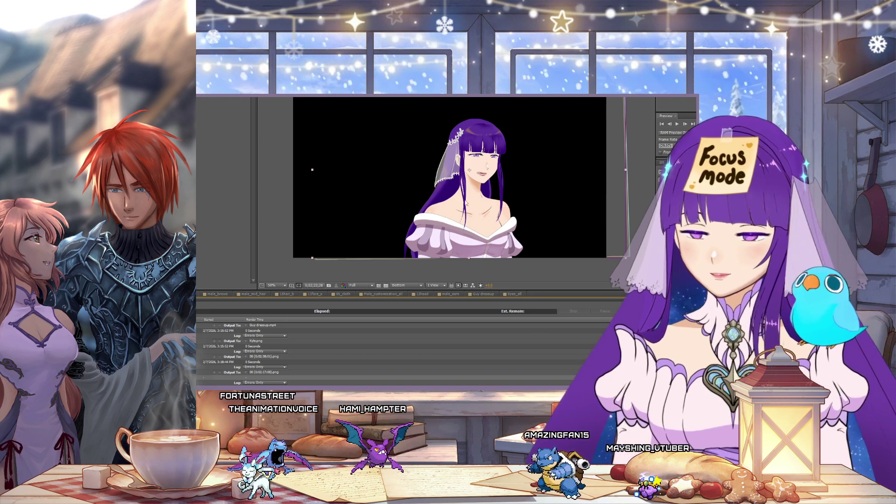
# Step: Render the second queued bride still frame from the Render Queue
pyautogui.click(630, 311)
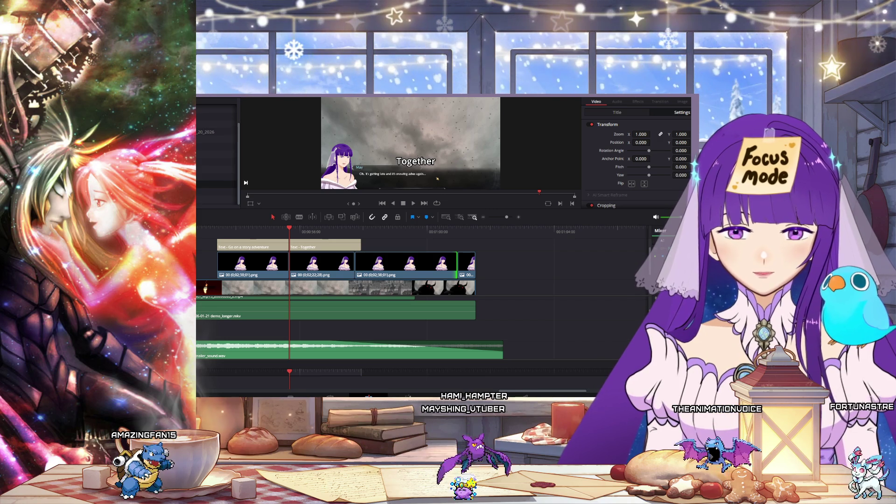
# Step: Play the trailer from the timeline start, then restart it from the beginning
pyautogui.press('Home')
pyautogui.press('space')
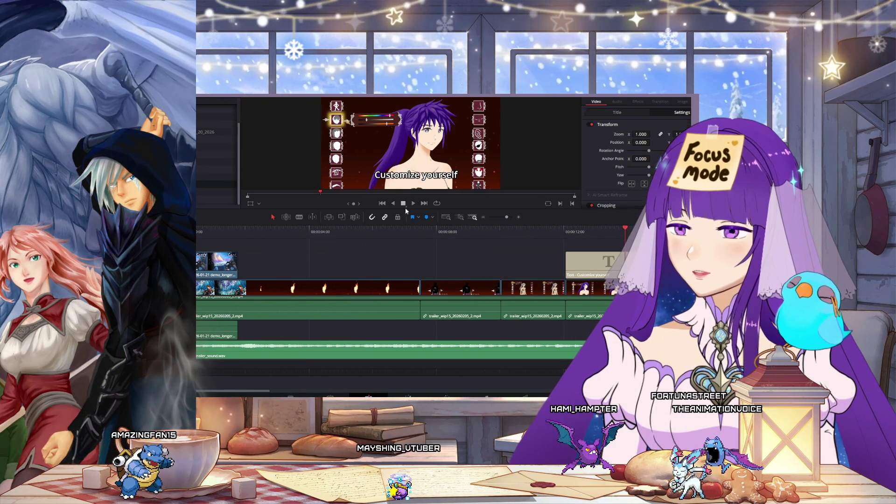
pyautogui.press('Home')
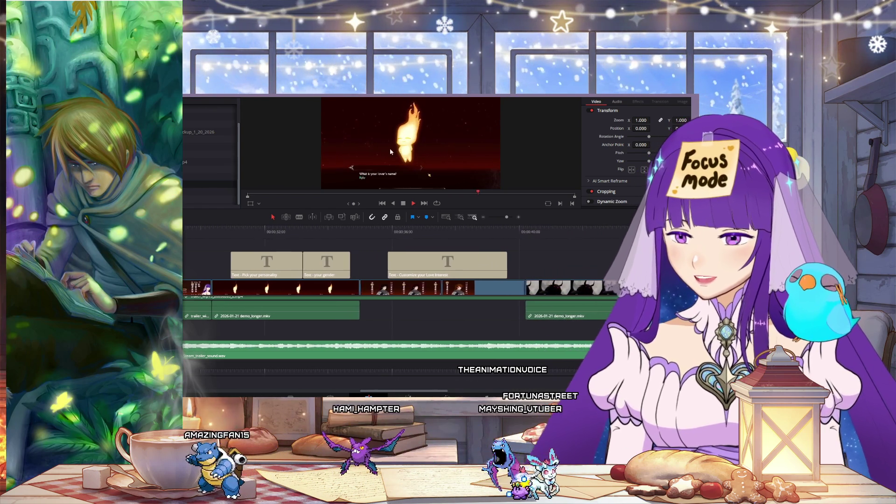
# Step: Zoom the timeline out three levels to show the whole trailer, then in one level
pyautogui.click(484, 217)
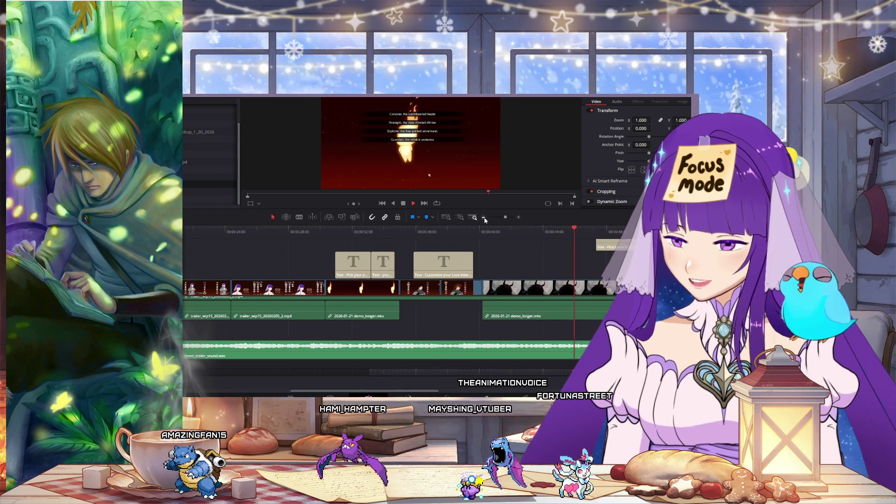
pyautogui.click(484, 218)
pyautogui.click(484, 218)
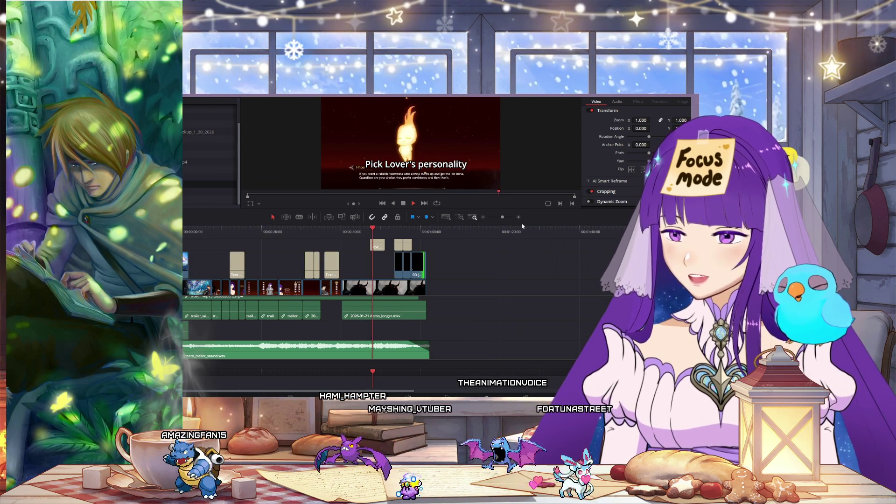
pyautogui.click(519, 218)
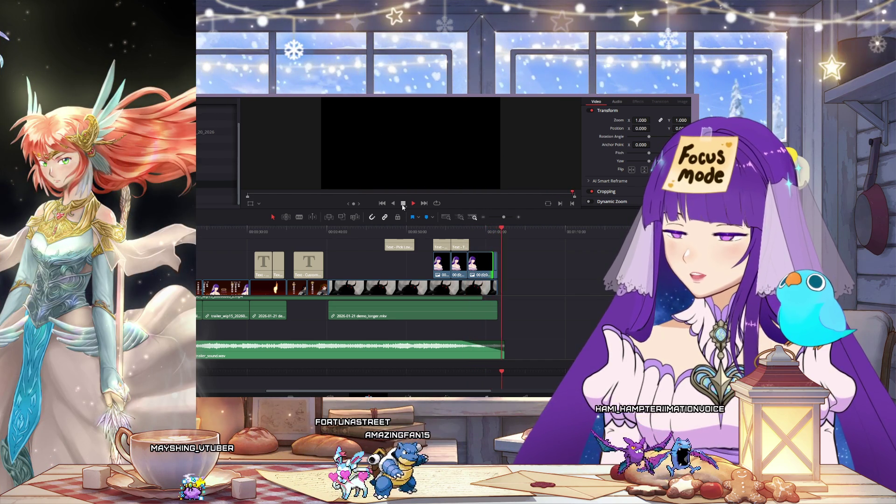
# Step: Position the playhead near the end, zoom in three levels, and scrub the bride comp clips to the Together title
pyautogui.click(483, 232)
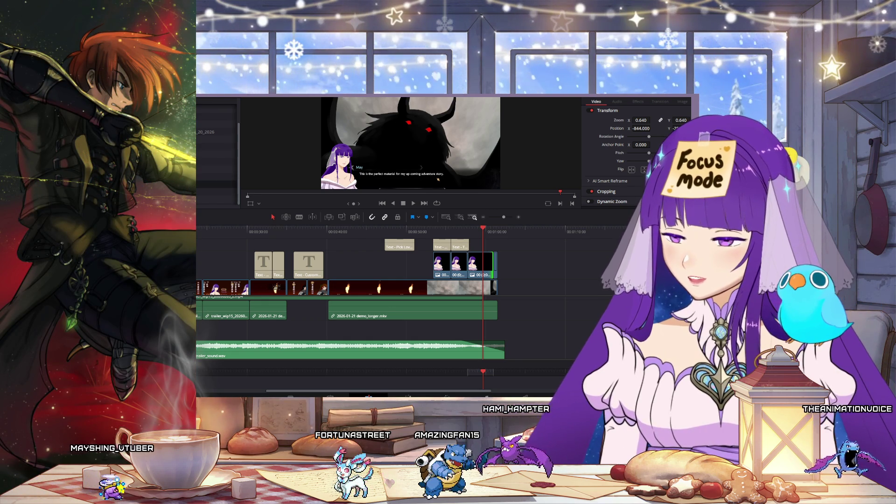
pyautogui.click(494, 232)
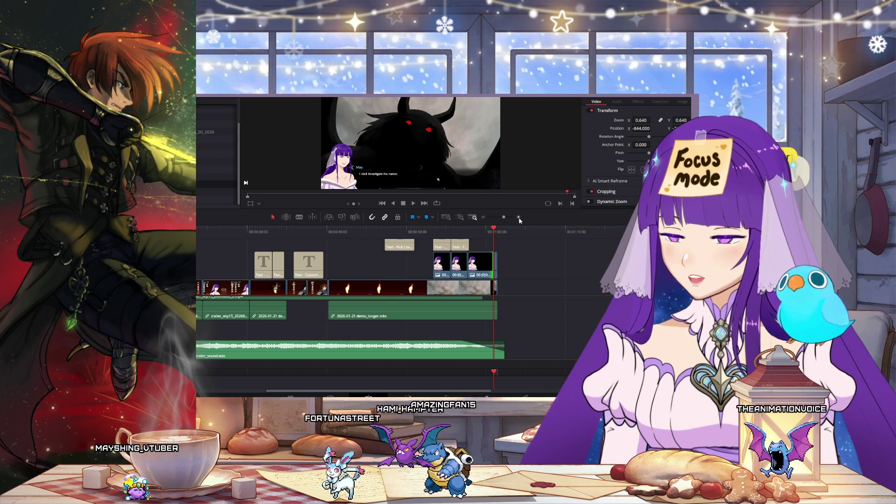
pyautogui.click(519, 217)
pyautogui.click(518, 218)
pyautogui.click(519, 218)
pyautogui.moveTo(415, 233)
pyautogui.mouseDown()
pyautogui.moveTo(382, 232)
pyautogui.moveTo(422, 231)
pyautogui.moveTo(437, 244)
pyautogui.moveTo(210, 247)
pyautogui.mouseUp()
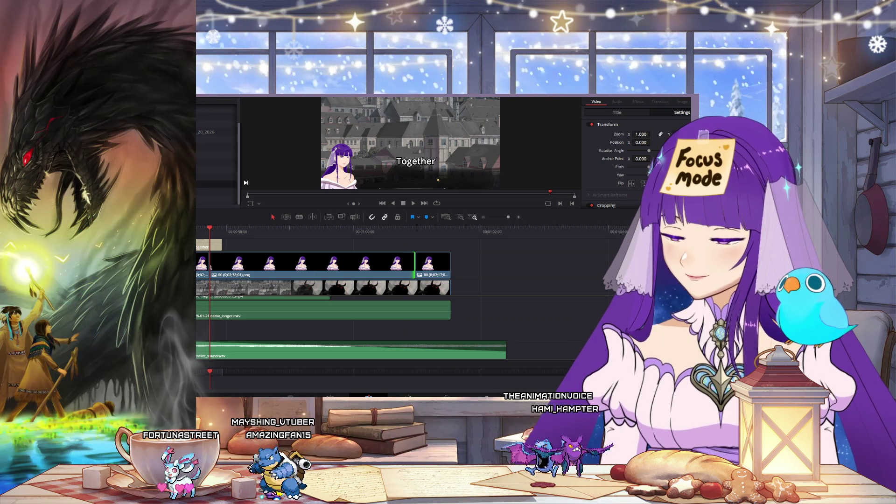
# Step: Check past the last clip, return to the final monster-scene clips, and place demo_longer.mkv after them
pyautogui.hscroll(-3, 532, 256)
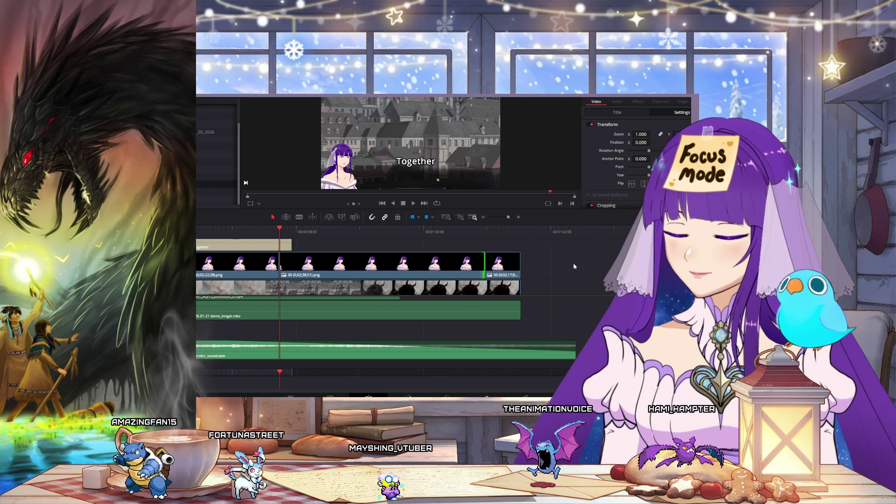
pyautogui.click(543, 242)
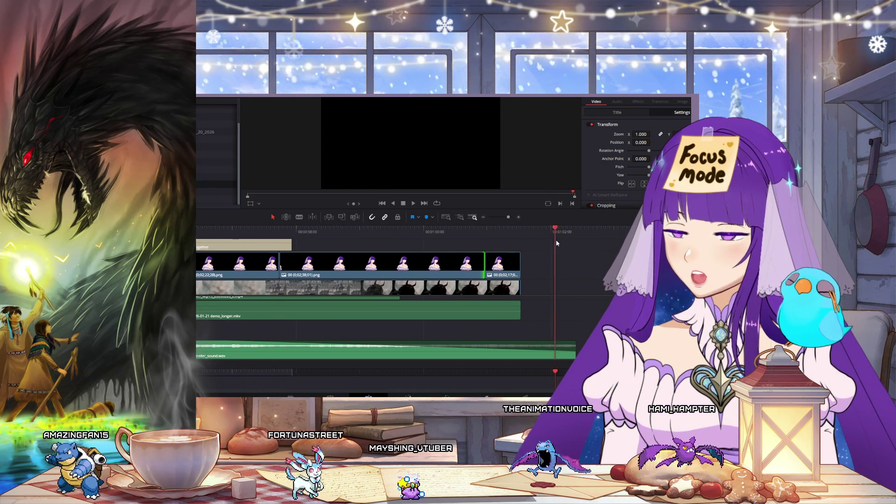
pyautogui.click(506, 230)
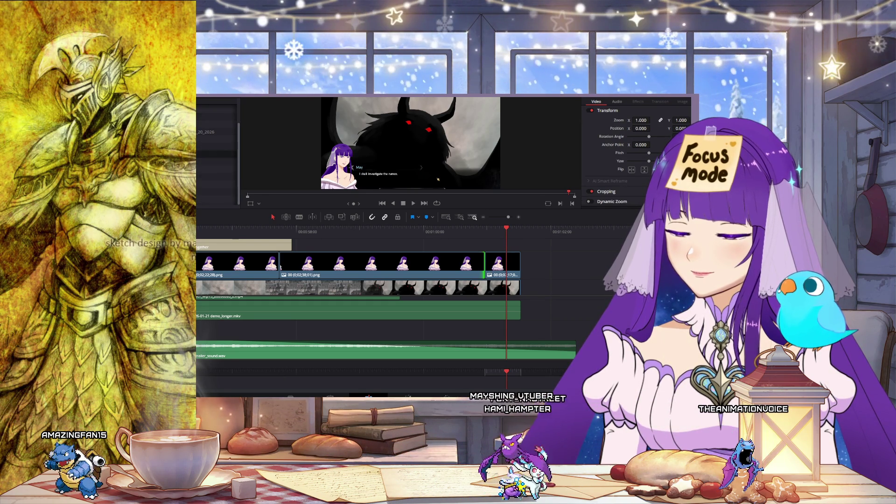
pyautogui.moveTo(441, 198)
pyautogui.mouseDown()
pyautogui.moveTo(560, 259)
pyautogui.moveTo(551, 258)
pyautogui.mouseUp()
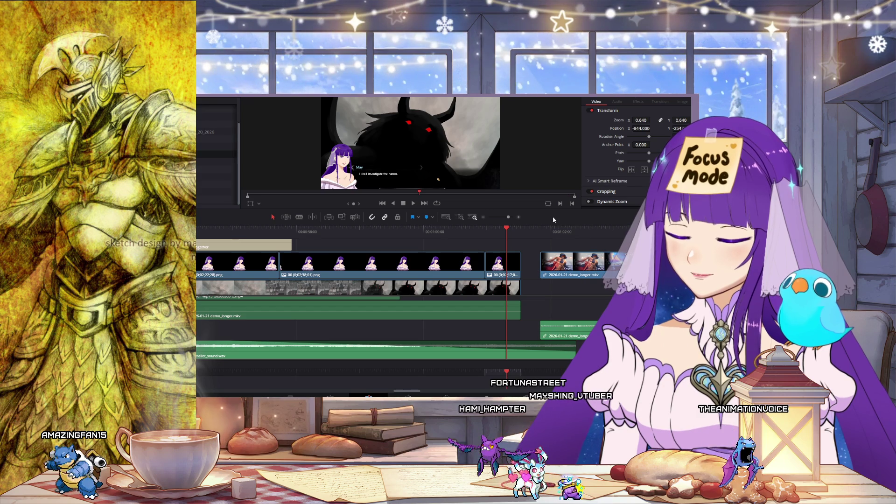
# Step: Zoom out to the full trailer, preview demo_longer.mkv, move it with its audio, and delete both
pyautogui.click(484, 218)
pyautogui.click(483, 218)
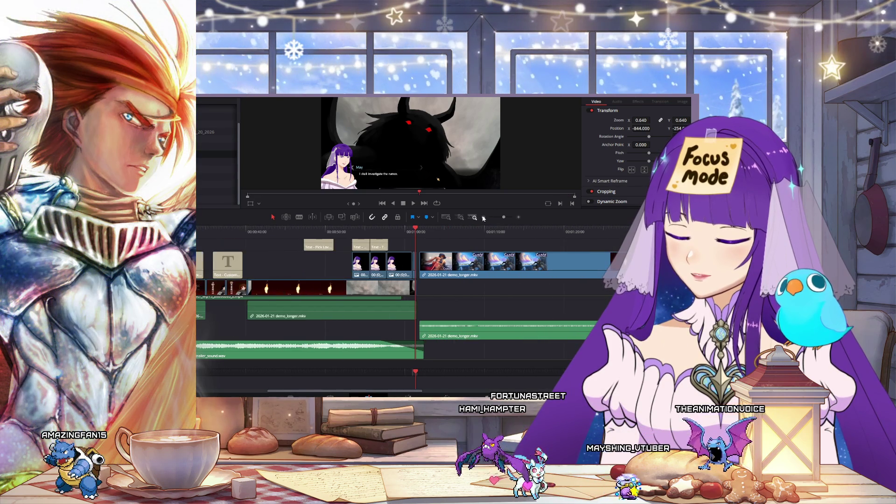
pyautogui.click(483, 217)
pyautogui.moveTo(399, 231); pyautogui.dragTo(414, 238)
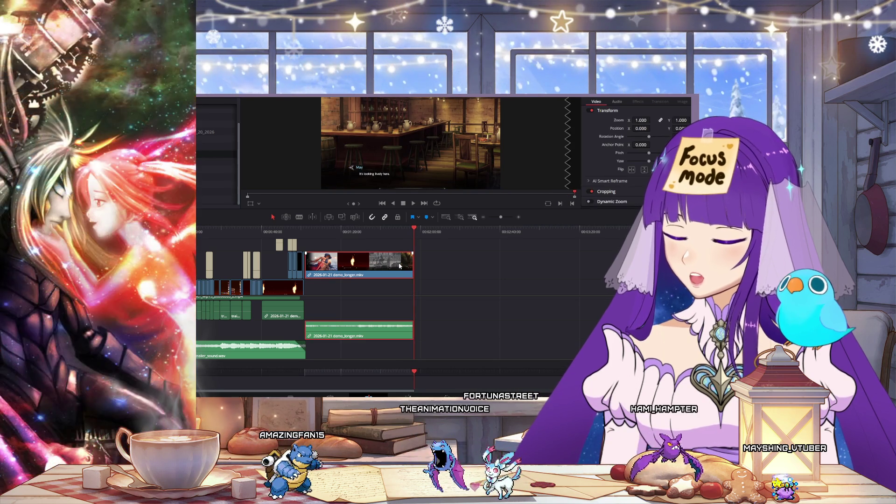
pyautogui.moveTo(399, 266)
pyautogui.mouseDown()
pyautogui.moveTo(508, 282)
pyautogui.moveTo(475, 272)
pyautogui.mouseUp()
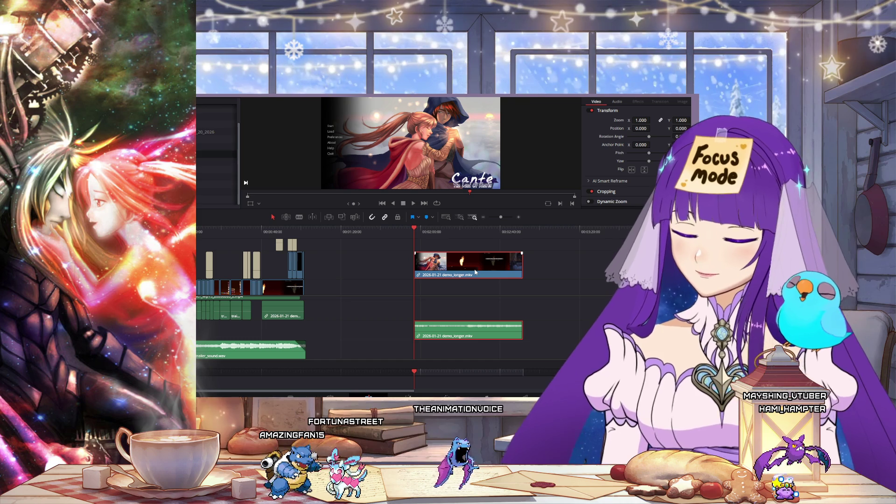
pyautogui.press('Delete')
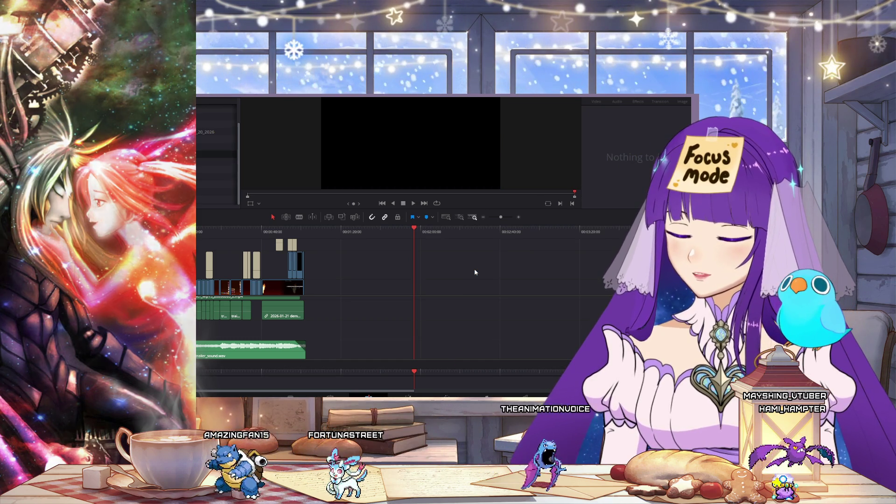
# Step: Rewind the timeline to its start and play the shortened trailer from the opening
pyautogui.click(269, 234)
pyautogui.press('Home')
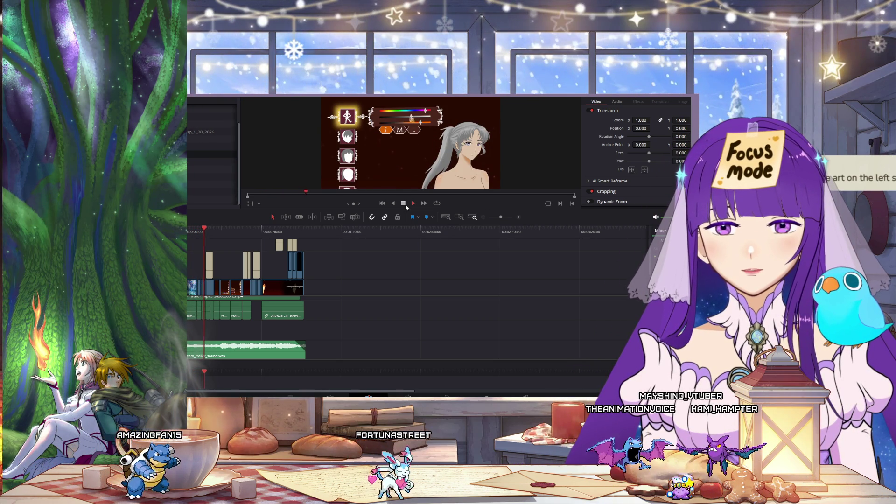
pyautogui.click(405, 204)
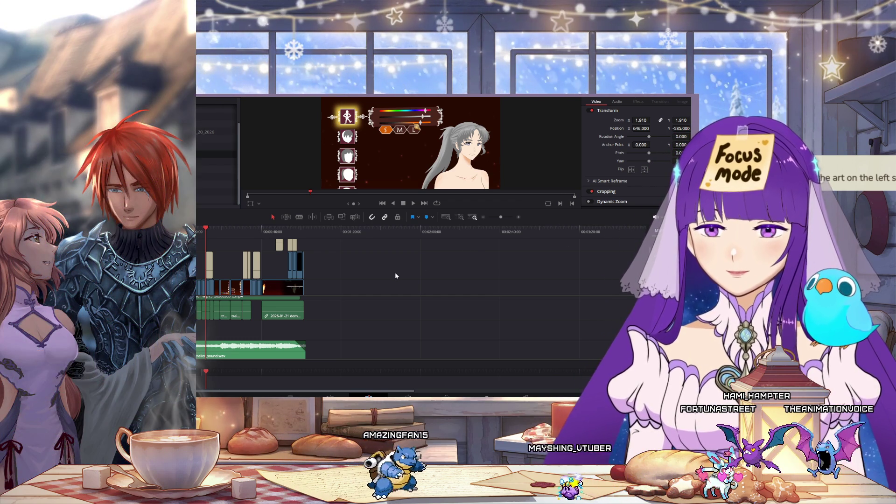
pyautogui.press('Home')
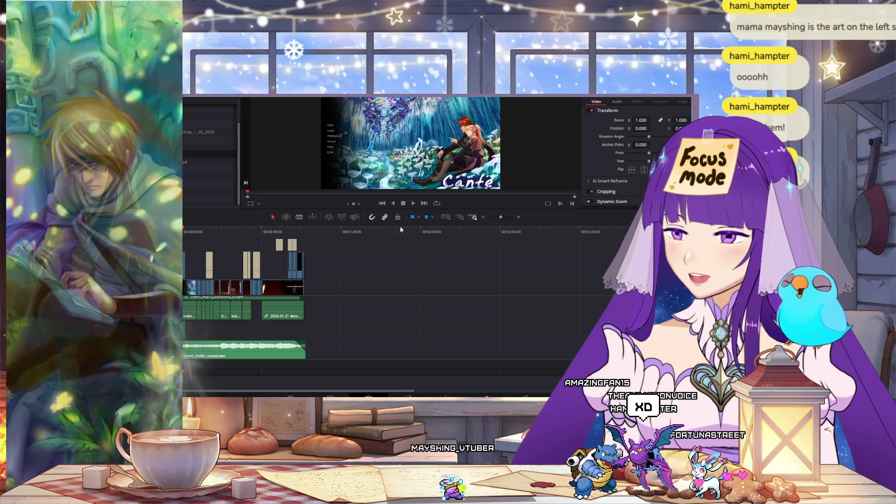
pyautogui.click(414, 204)
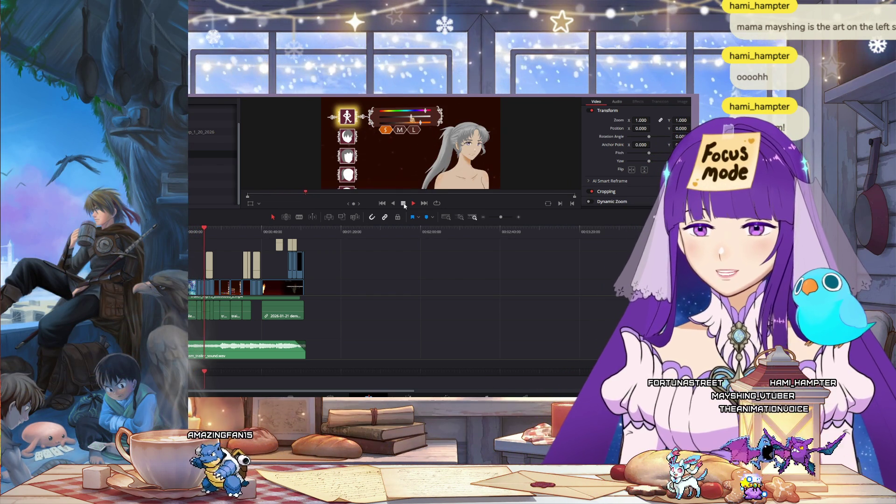
# Step: Enlarge the first Customize your Love Interest shot to Zoom 2.050
pyautogui.click(403, 204)
pyautogui.moveTo(208, 230); pyautogui.dragTo(260, 238)
pyautogui.press('space')
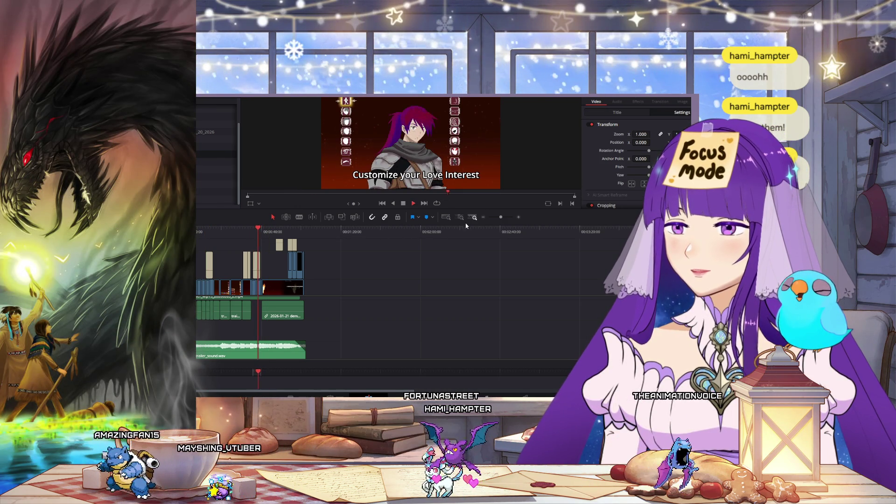
pyautogui.click(519, 217)
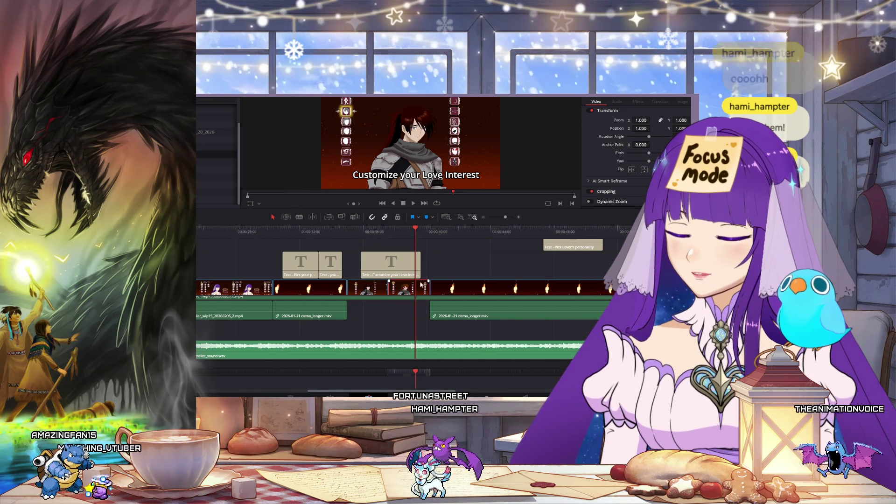
pyautogui.moveTo(637, 120); pyautogui.dragTo(663, 128)
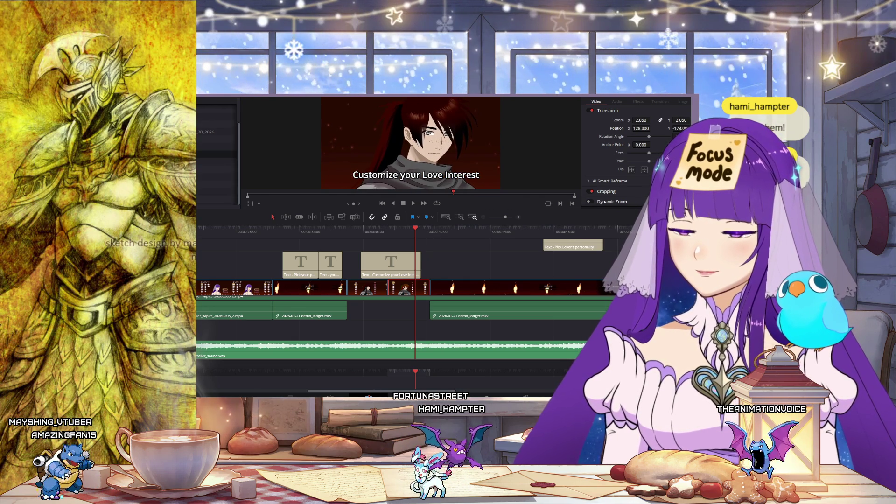
# Step: Shift the second Customize your Love Interest clip to Position X about 180, cropping out the icons
pyautogui.click(344, 233)
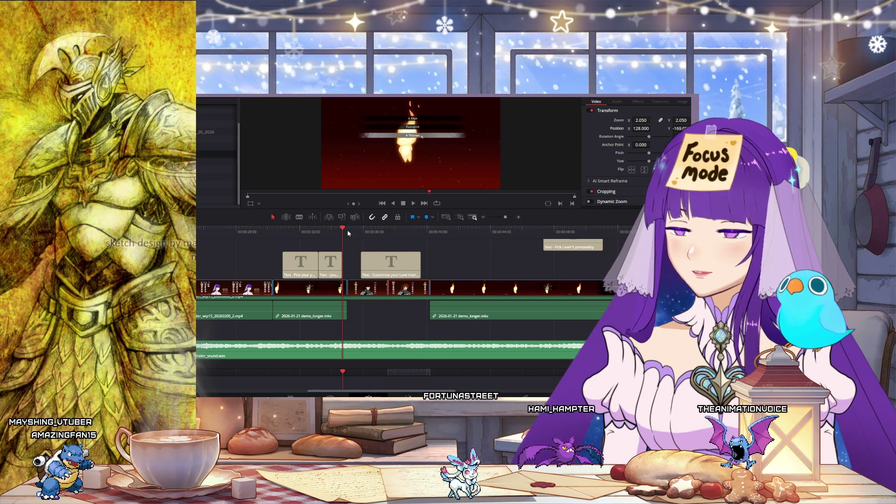
pyautogui.moveTo(384, 231)
pyautogui.mouseDown()
pyautogui.moveTo(371, 231)
pyautogui.moveTo(395, 232)
pyautogui.moveTo(369, 232)
pyautogui.moveTo(444, 232)
pyautogui.moveTo(332, 232)
pyautogui.mouseUp()
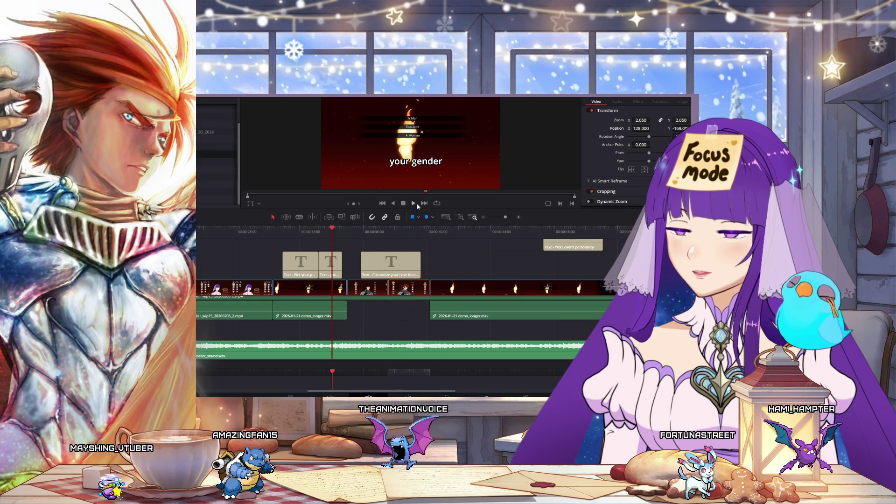
pyautogui.click(377, 232)
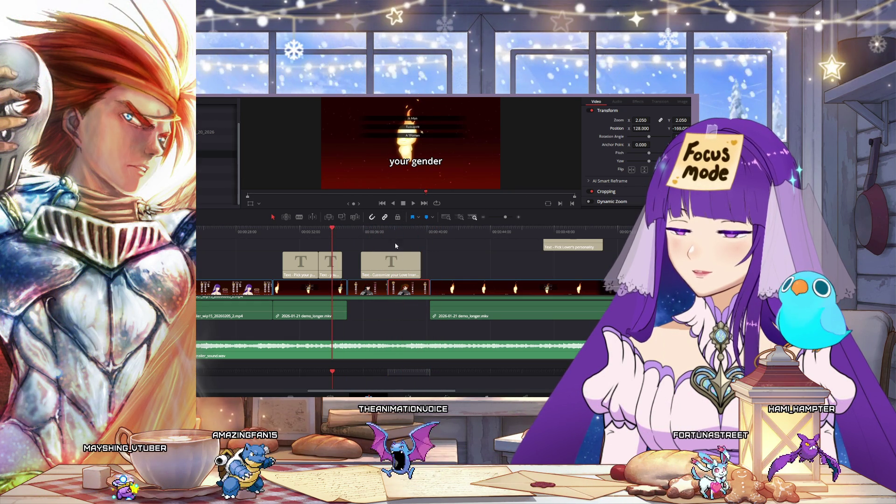
pyautogui.click(375, 290)
pyautogui.moveTo(641, 130); pyautogui.dragTo(652, 128)
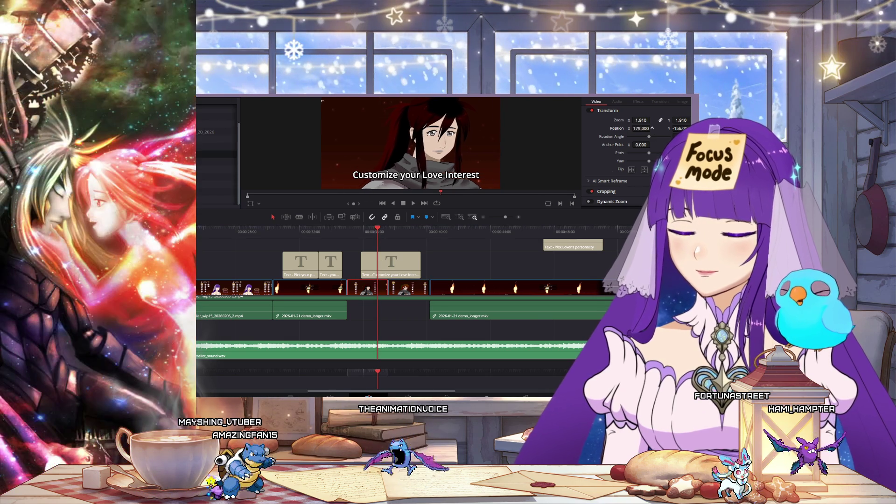
pyautogui.click(339, 237)
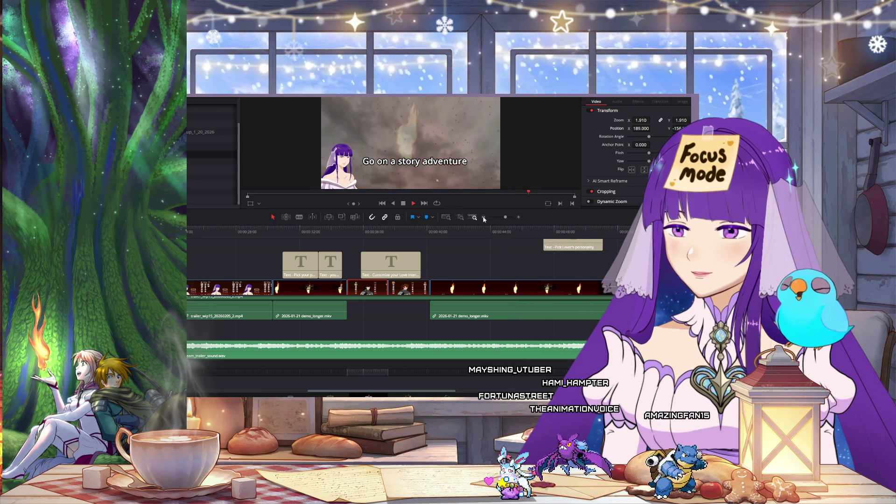
# Step: Slide the two closing text titles left to the fire-spirit frame, then play back the ending
pyautogui.click(483, 217)
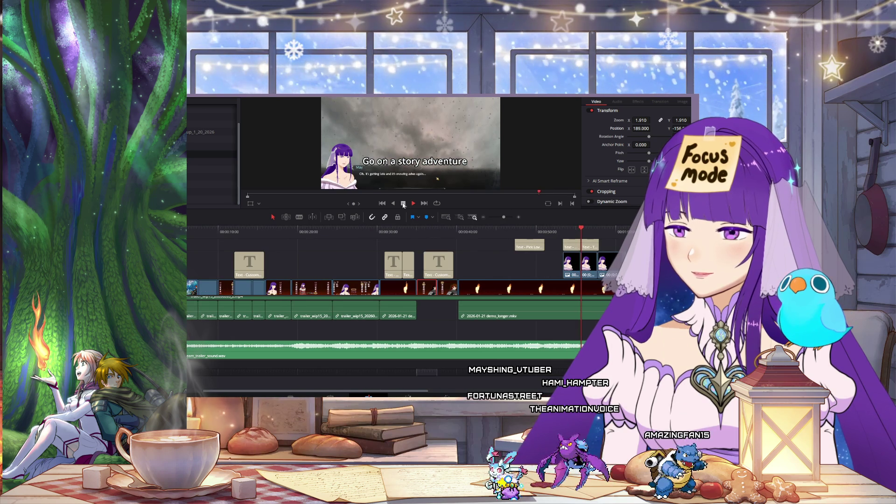
pyautogui.click(404, 204)
pyautogui.moveTo(523, 230); pyautogui.dragTo(555, 229)
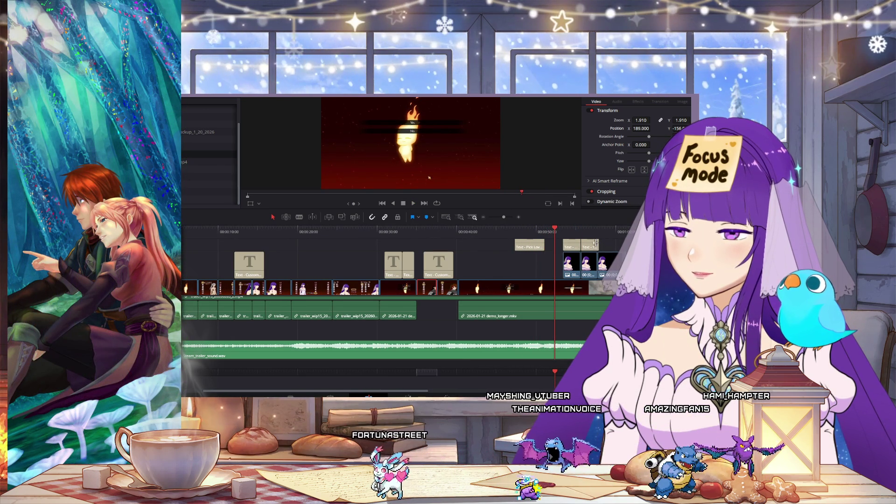
pyautogui.click(568, 248)
pyautogui.moveTo(568, 248); pyautogui.dragTo(560, 248)
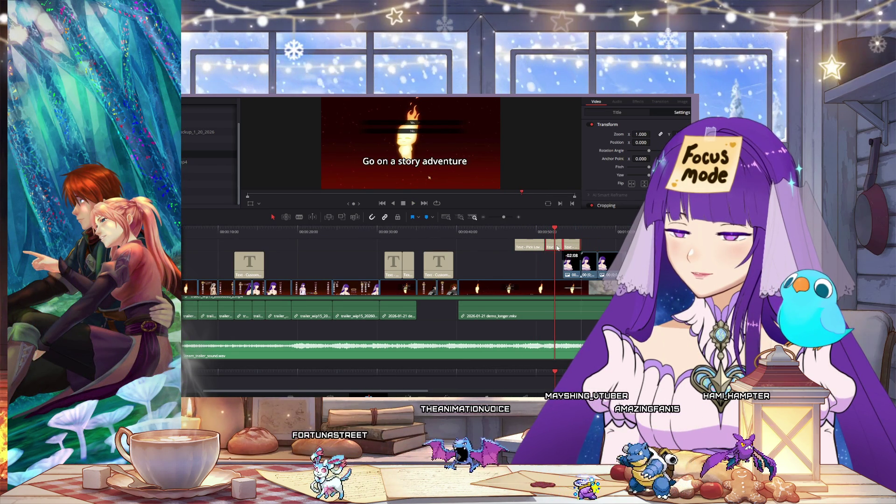
pyautogui.click(500, 229)
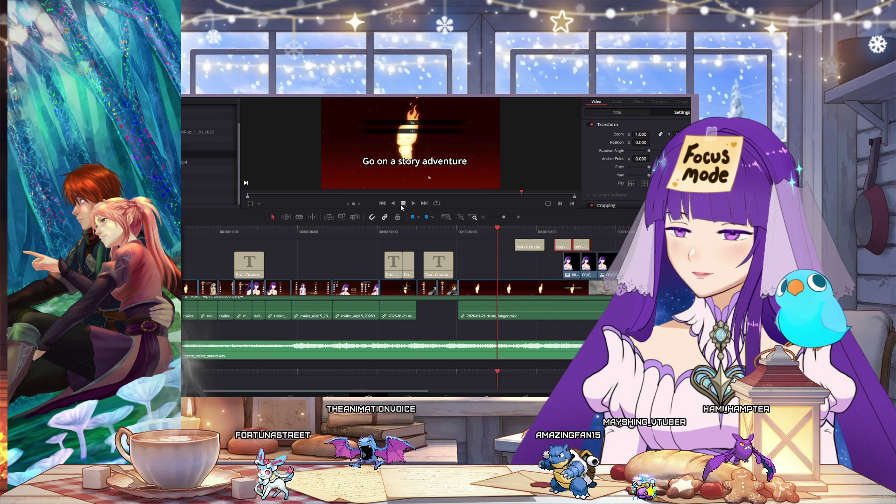
pyautogui.click(411, 204)
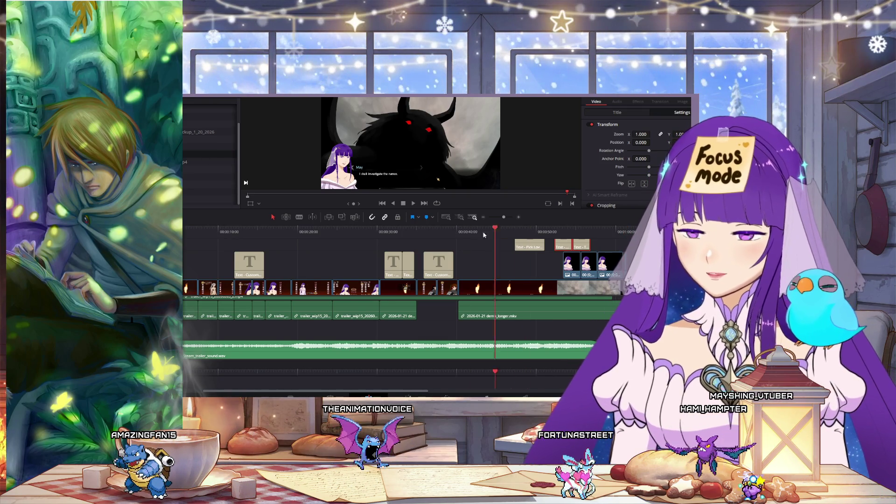
# Step: Rewind the Resolve timeline to the start of the trailer
pyautogui.press('Home')
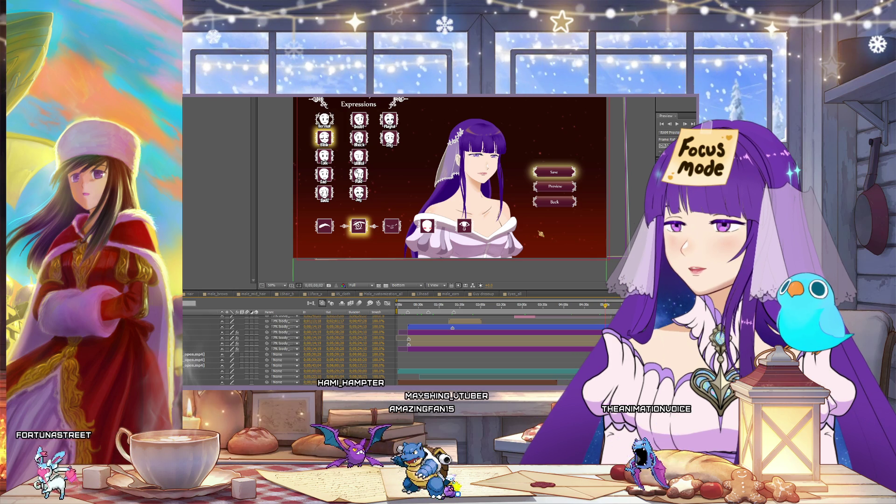
# Step: Open the Render Queue with Ctrl+Alt+0 to render the customization composition
pyautogui.hotkey('ctrl', 'alt', '0')
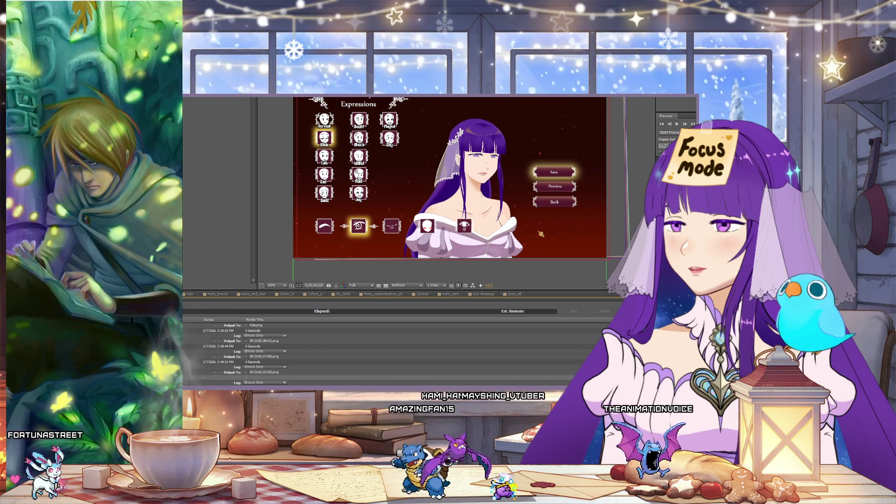